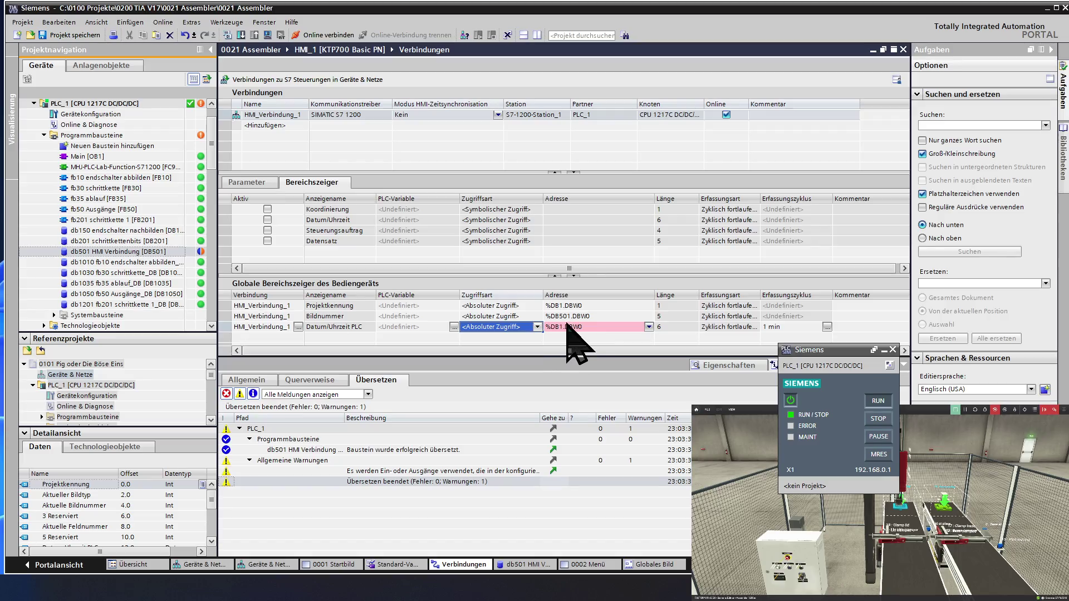
Set the Projektkennung pointer to %DB501.DBW0 and Bildnummer to %DB501.DBW2.
{"action": "left_click", "coordinate": [569, 317]}
{"action": "key", "text": "Return"}
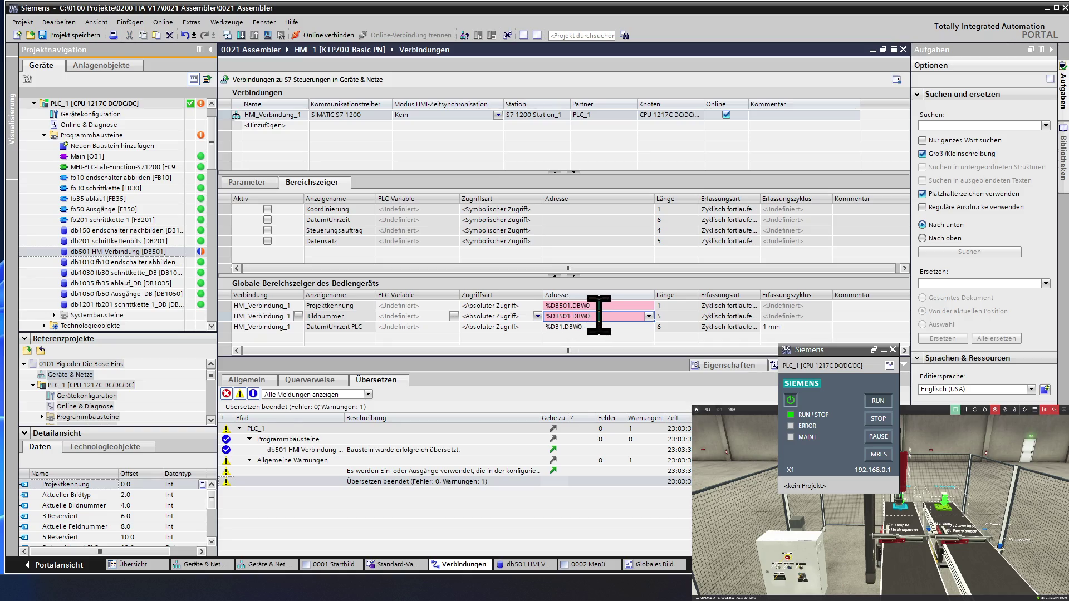
{"action": "key", "text": "BackSpace"}
{"action": "type", "text": "2"}
{"action": "left_click_drag", "start_coordinate": [594, 315], "coordinate": [536, 322]}
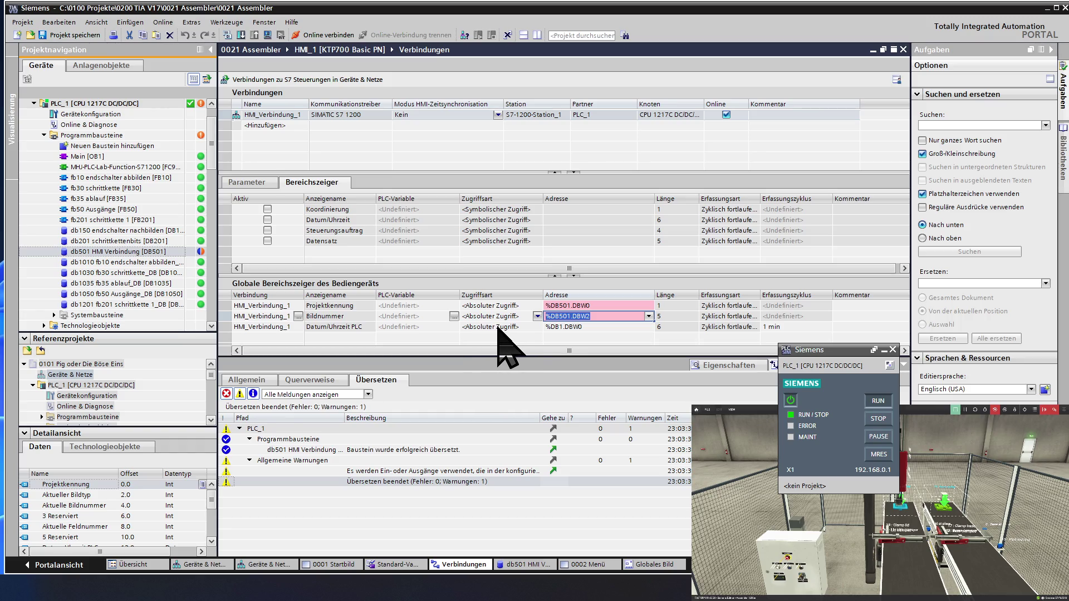
Change the Datum/Uhrzeit PLC pointer address to %DB501.DBW12.
{"action": "left_click", "coordinate": [561, 330]}
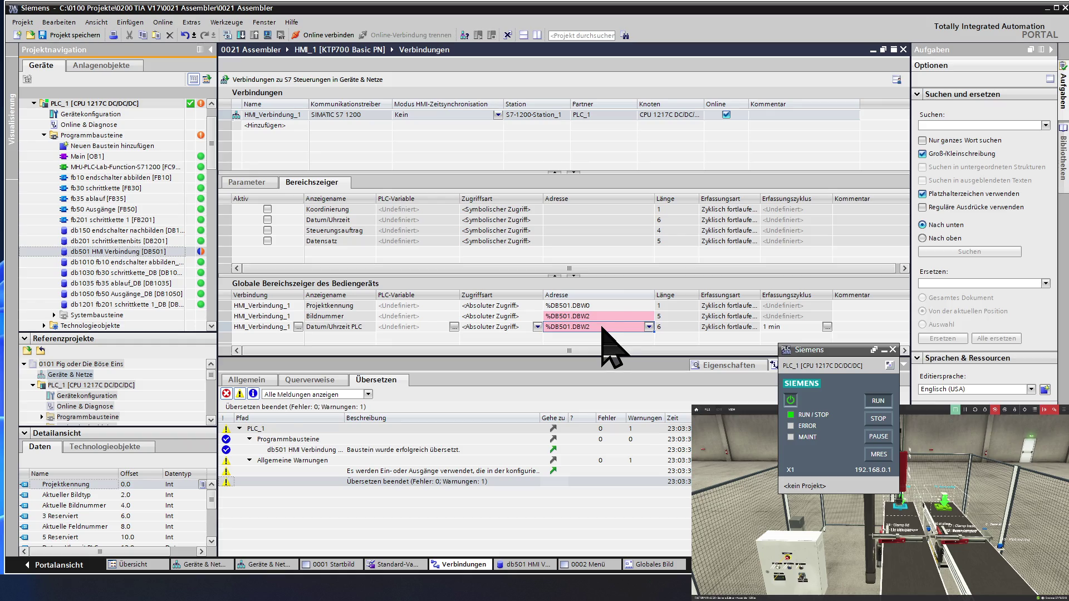
{"action": "left_click", "coordinate": [602, 326]}
{"action": "key", "text": "BackSpace"}
{"action": "type", "text": "12"}
{"action": "left_click", "coordinate": [606, 318]}
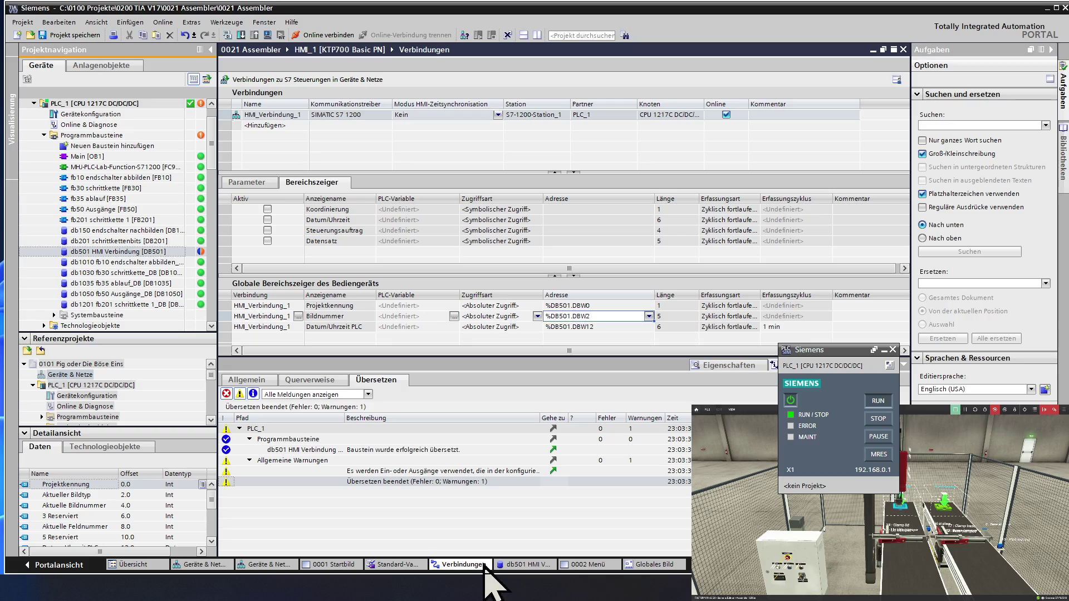
{"action": "left_click", "coordinate": [532, 564]}
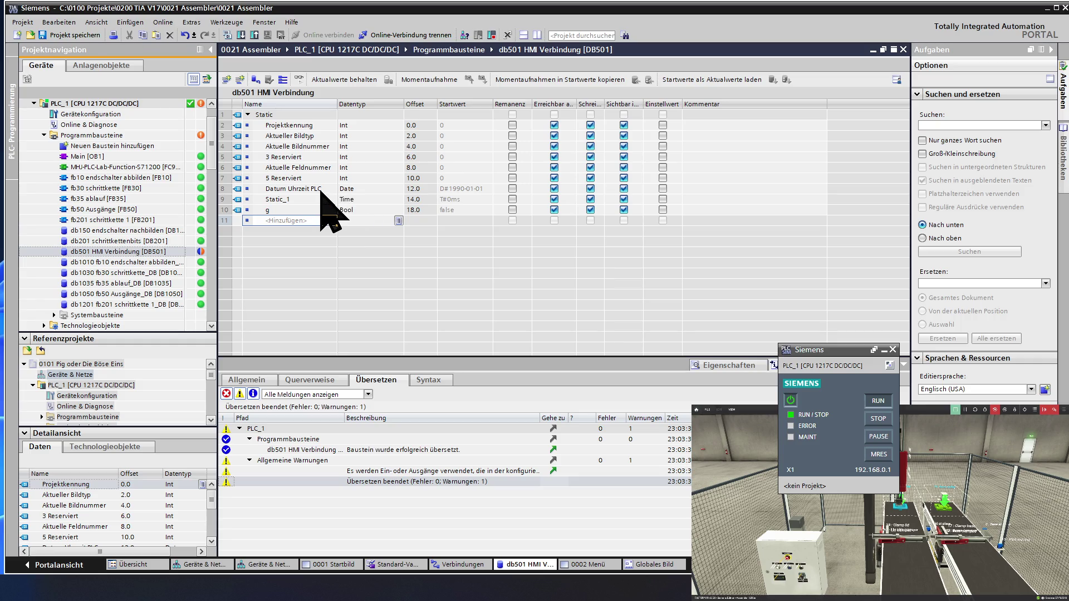
Change the data type of Datum Uhrzeit PLC to Int.
{"action": "left_click", "coordinate": [365, 190]}
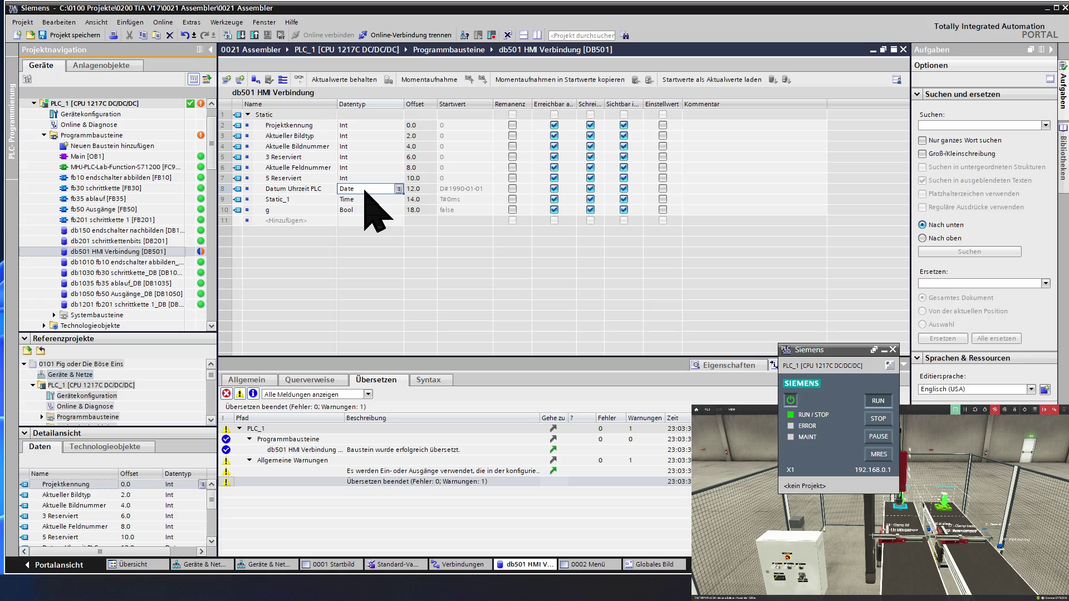
{"action": "type", "text": "I"}
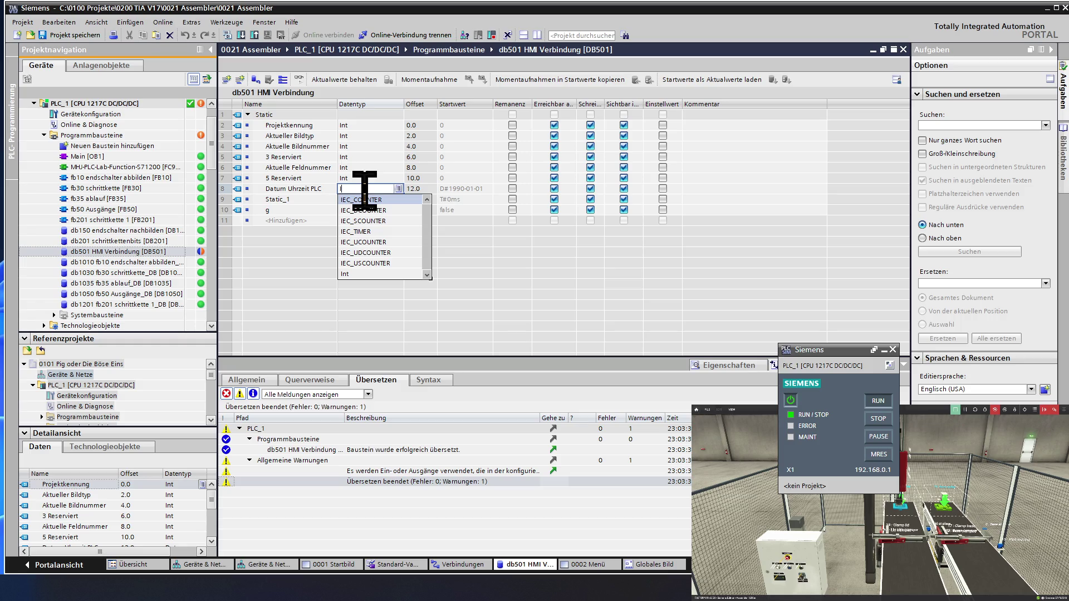
{"action": "type", "text": "nt"}
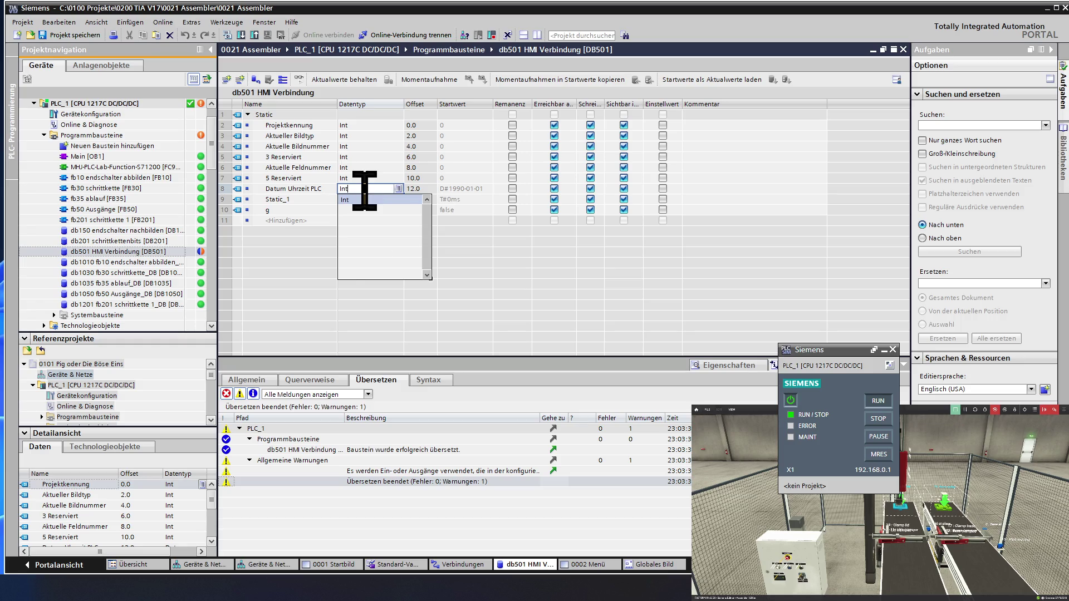
{"action": "key", "text": "Return"}
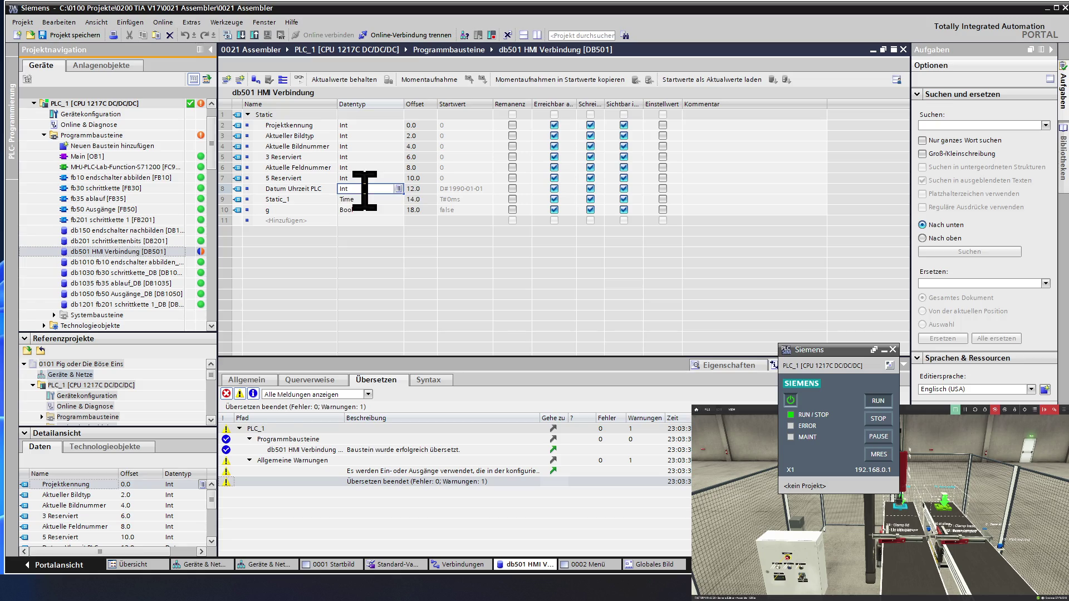
{"action": "left_click", "coordinate": [318, 189]}
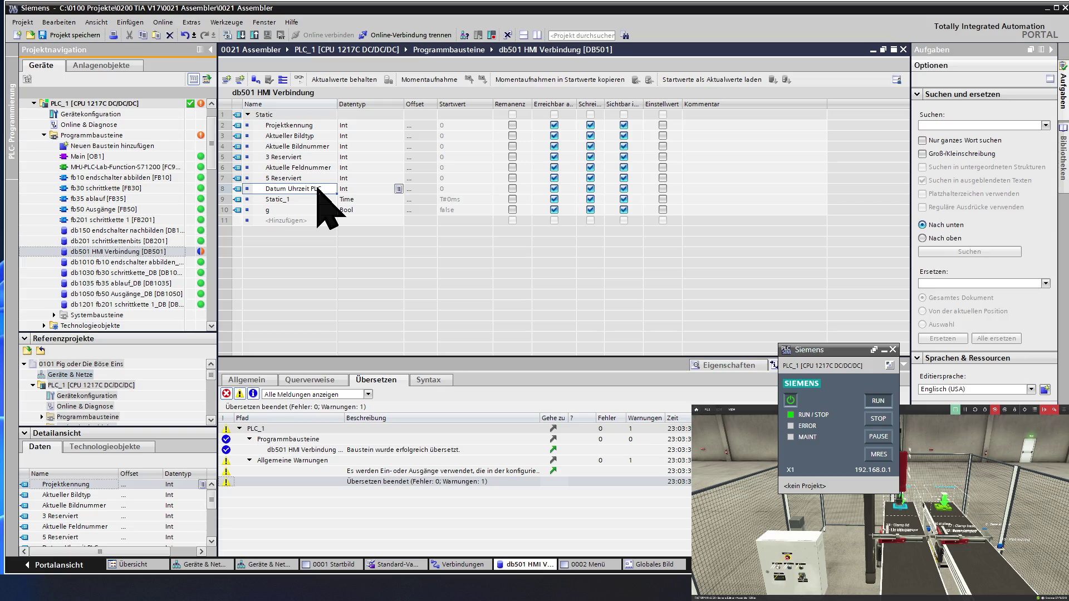
Rename the variable Datum Uhrzeit PLC 1 and fill numbered copies downward.
{"action": "left_click", "coordinate": [318, 190]}
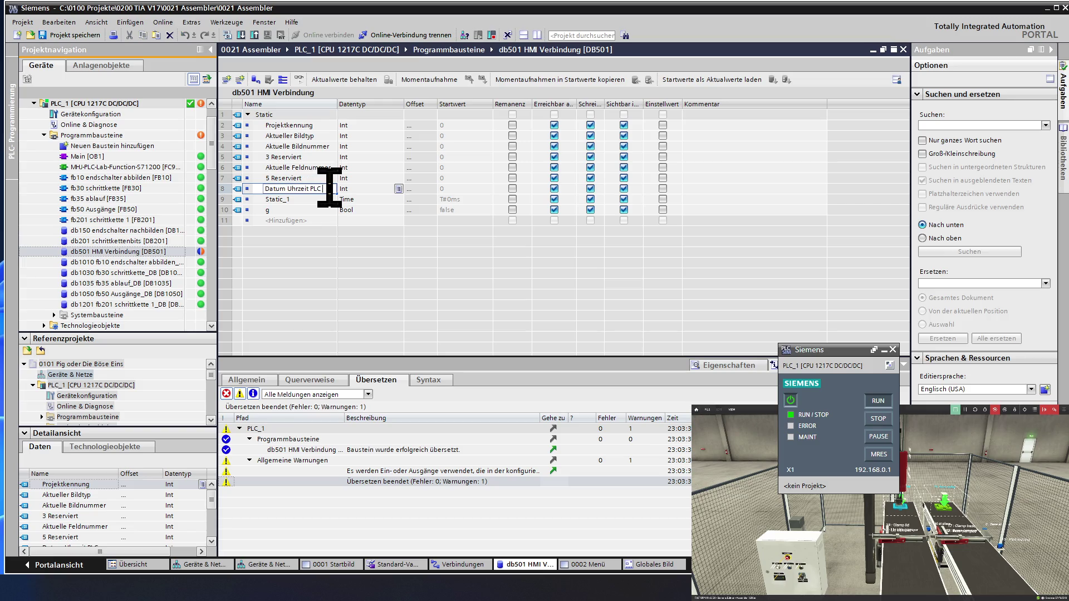
{"action": "type", "text": " 1"}
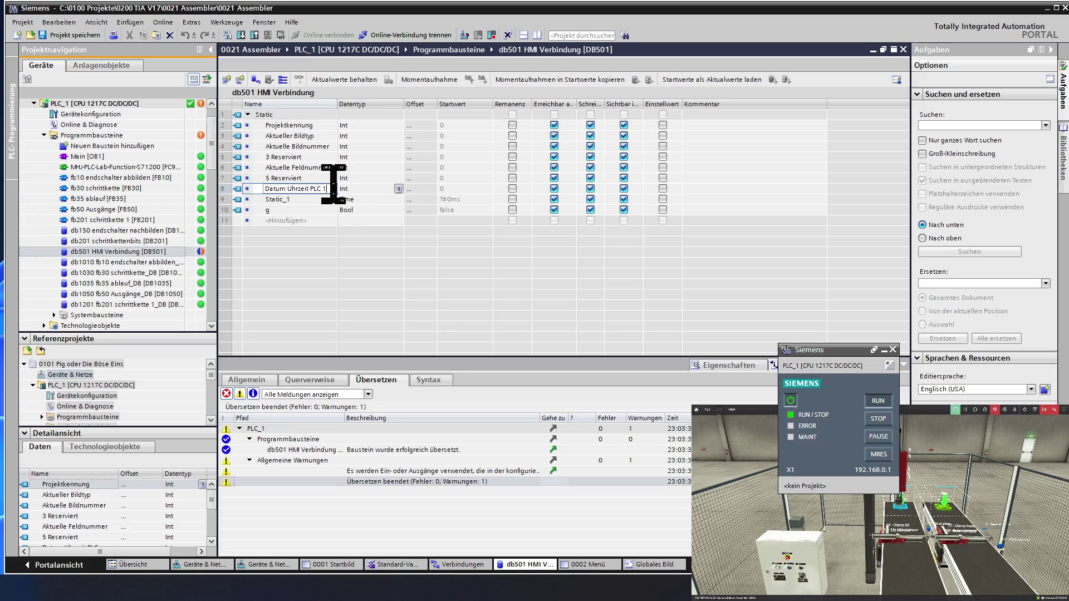
{"action": "key", "text": "Return"}
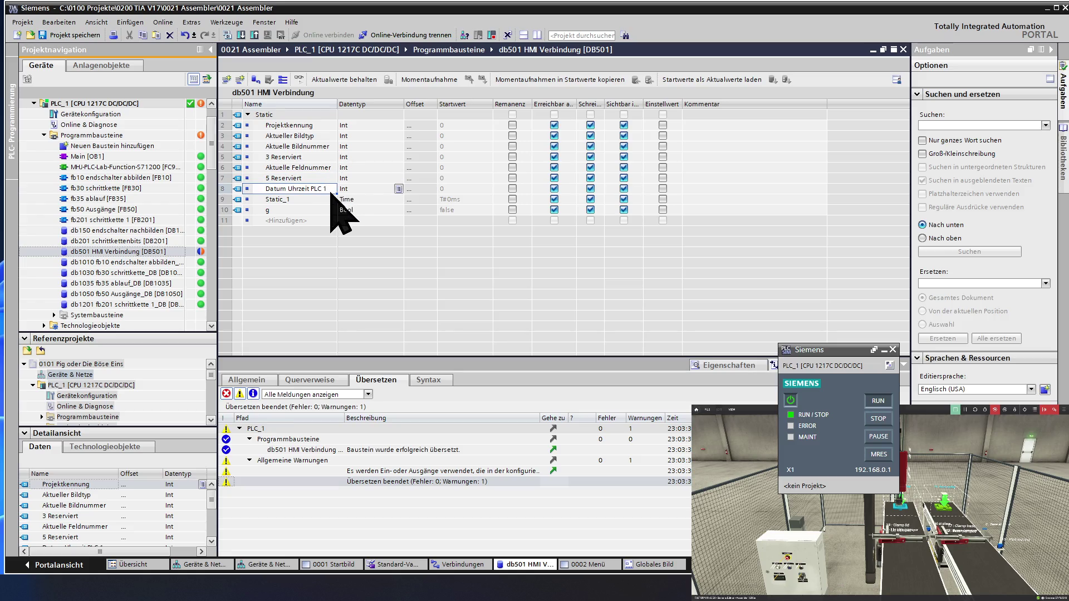
{"action": "left_click_drag", "start_coordinate": [337, 196], "coordinate": [334, 245]}
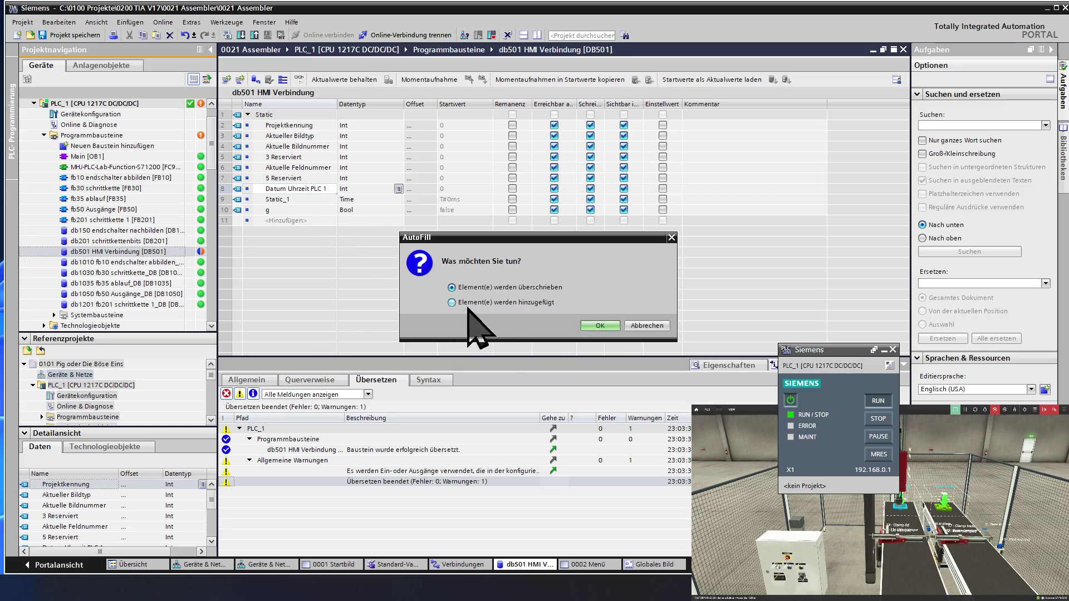
Accept AutoFill to create Datum Uhrzeit PLC 2–6 and paste Int into PLC 2–4.
{"action": "left_click", "coordinate": [591, 327]}
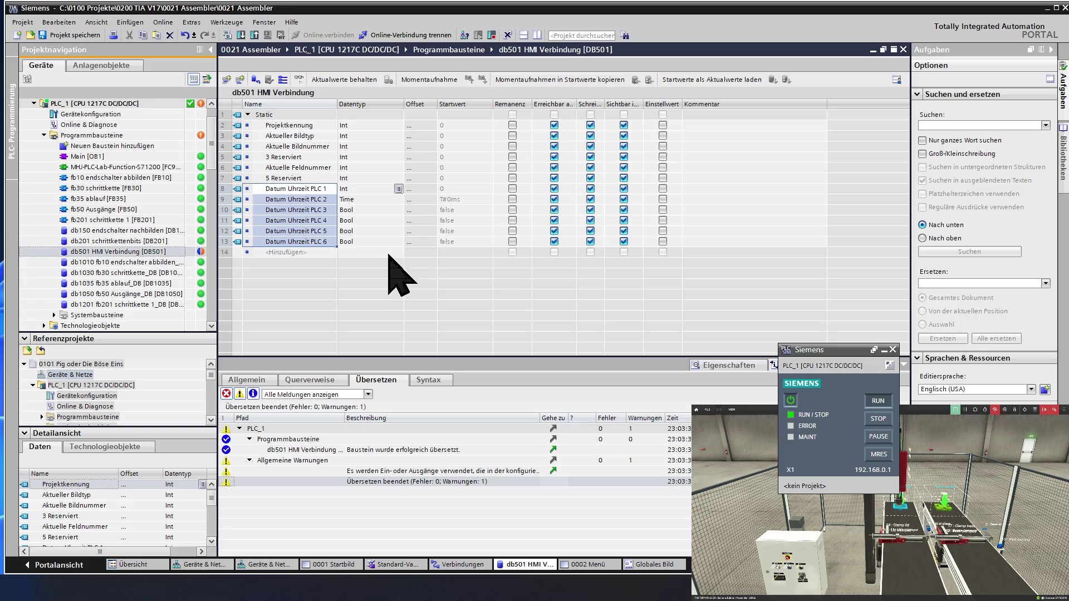
{"action": "left_click", "coordinate": [372, 188]}
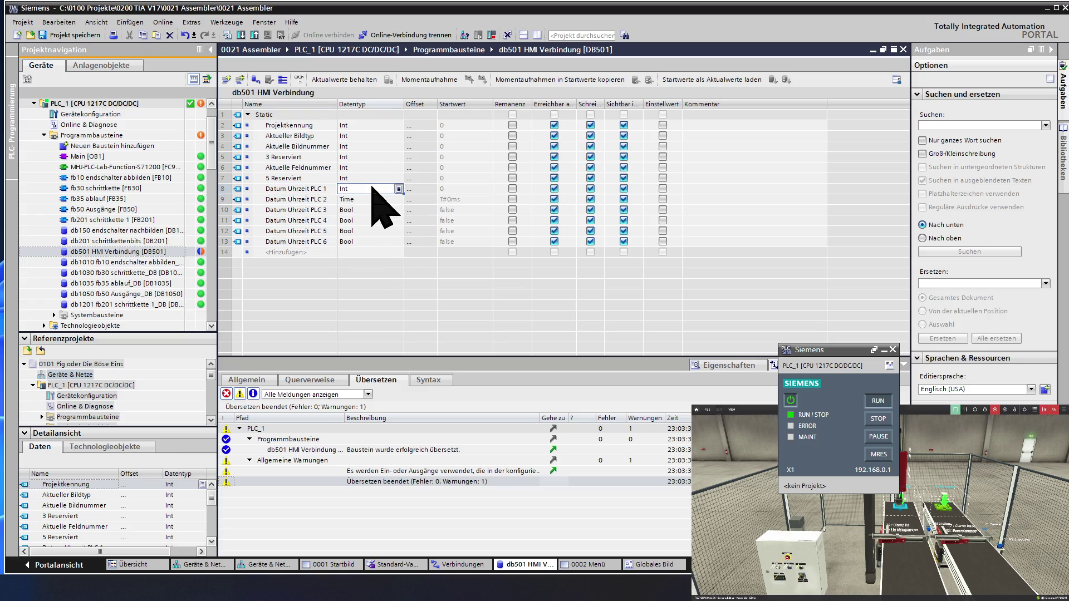
{"action": "left_click", "coordinate": [371, 199]}
{"action": "type", "text": "Int"}
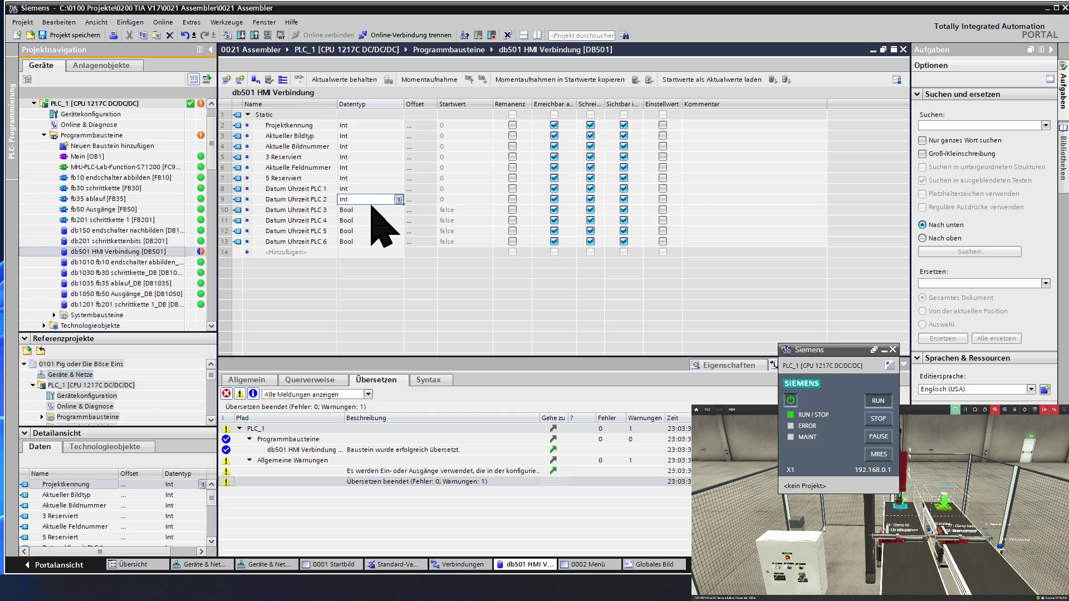
{"action": "left_click", "coordinate": [371, 207]}
{"action": "type", "text": "Int"}
{"action": "left_click", "coordinate": [370, 220]}
{"action": "key", "text": "ctrl+v"}
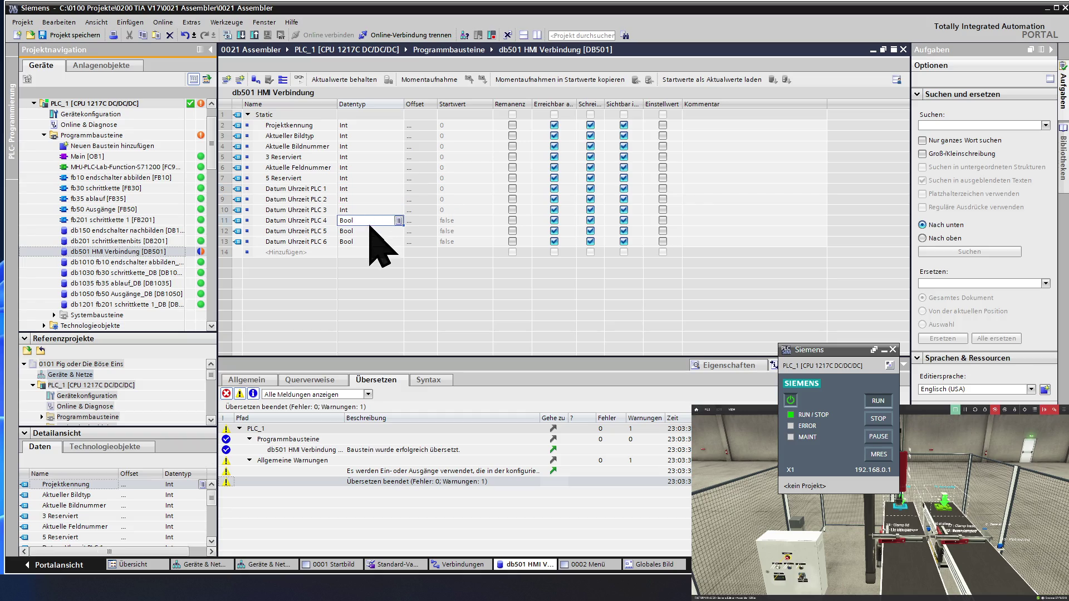
Set Datum Uhrzeit PLC 5 and PLC 6 to Int as well, then save the project.
{"action": "left_click", "coordinate": [370, 230]}
{"action": "type", "text": "Int"}
{"action": "left_click", "coordinate": [368, 241]}
{"action": "key", "text": "ctrl+v"}
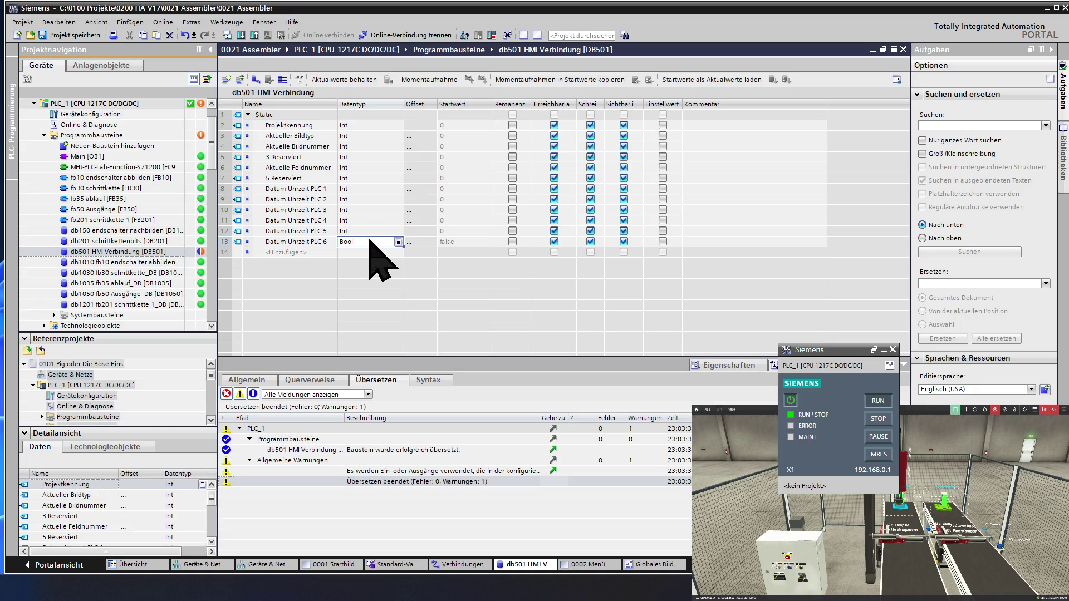
{"action": "type", "text": "Int"}
{"action": "left_click", "coordinate": [368, 251]}
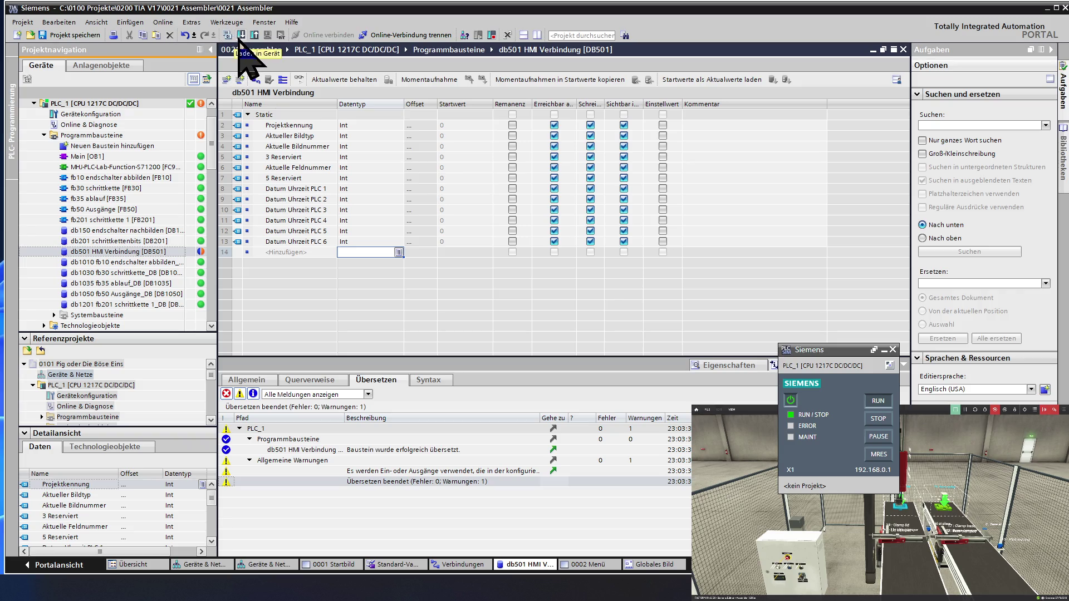
{"action": "left_click", "coordinate": [83, 35]}
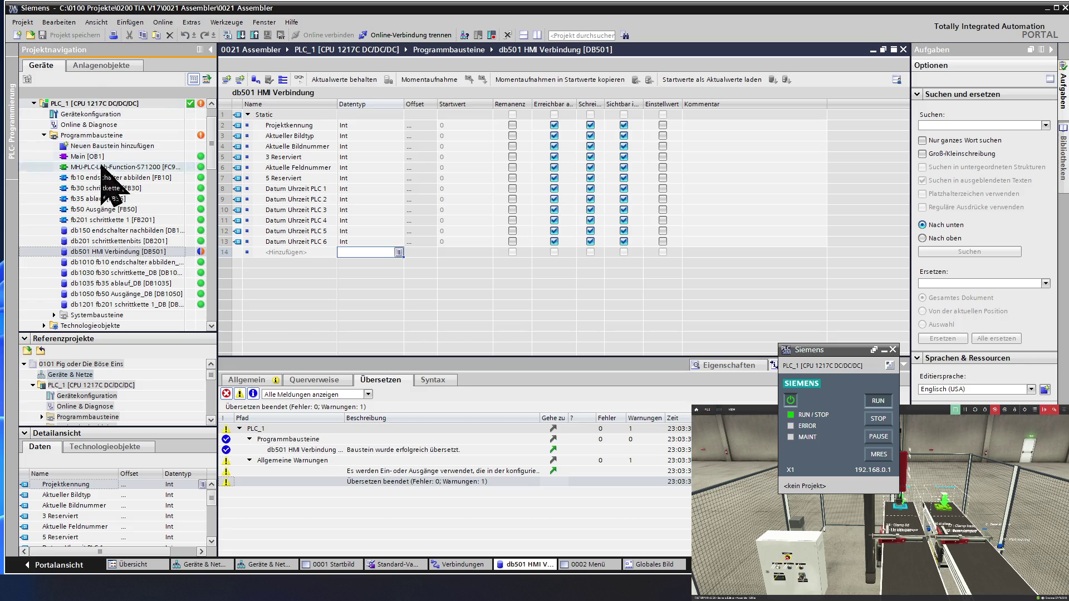
Compile db501 HMI Verbindung with Übersetzen > Software (nur Änderungen).
{"action": "right_click", "coordinate": [121, 252]}
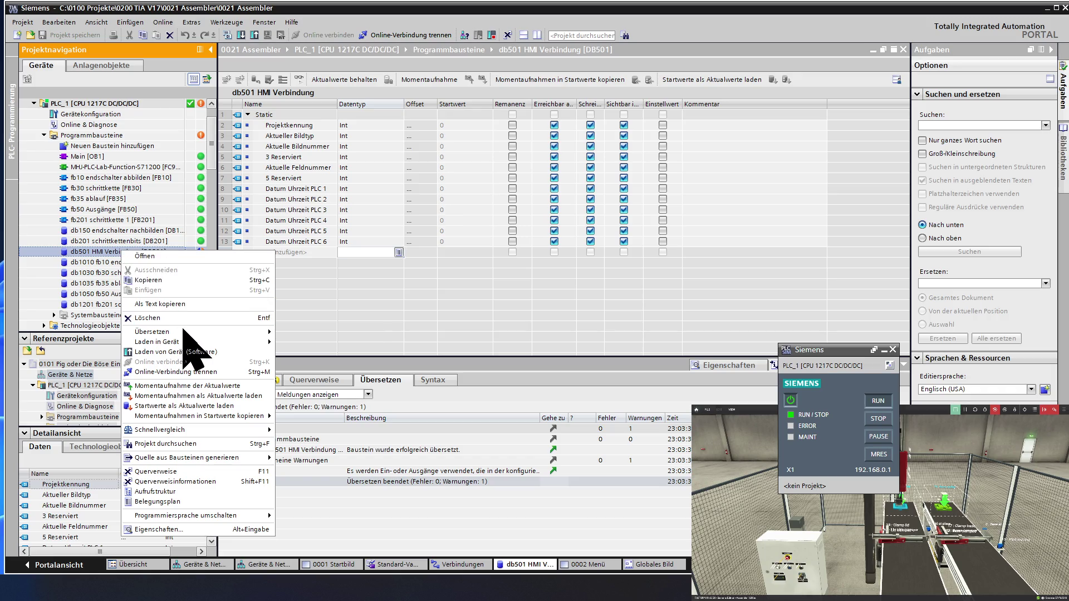
{"action": "mouse_move", "coordinate": [183, 330]}
{"action": "left_click", "coordinate": [303, 332]}
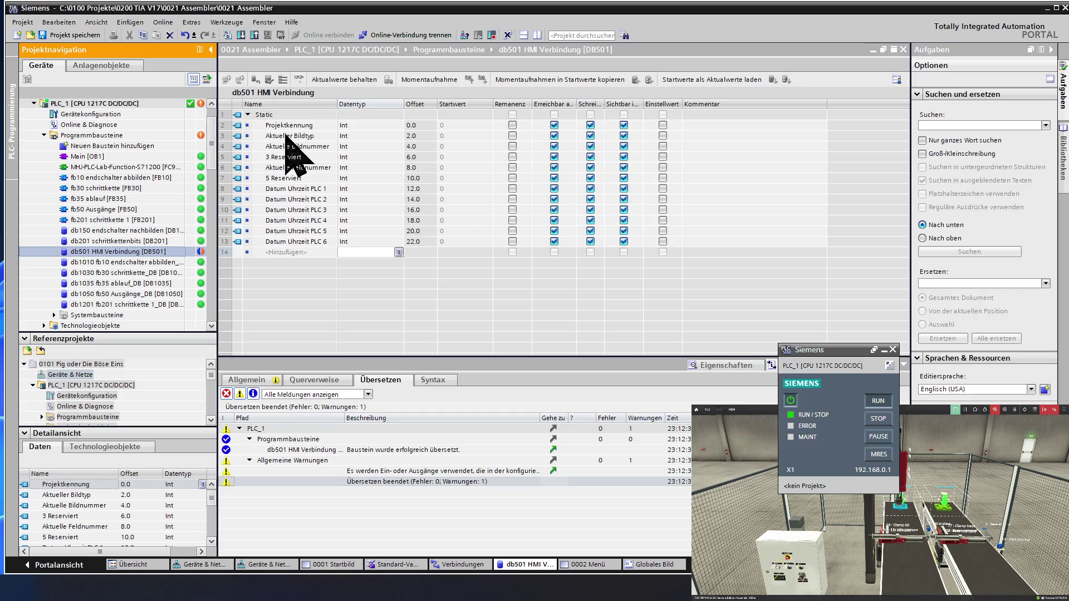
Add number prefixes: 1 Aktueller Bildtyp, 2 Aktuelle Bildnummer, 3 Reserviert, 4 Aktuelle Feldnummer.
{"action": "left_click", "coordinate": [287, 135]}
{"action": "left_click", "coordinate": [286, 136]}
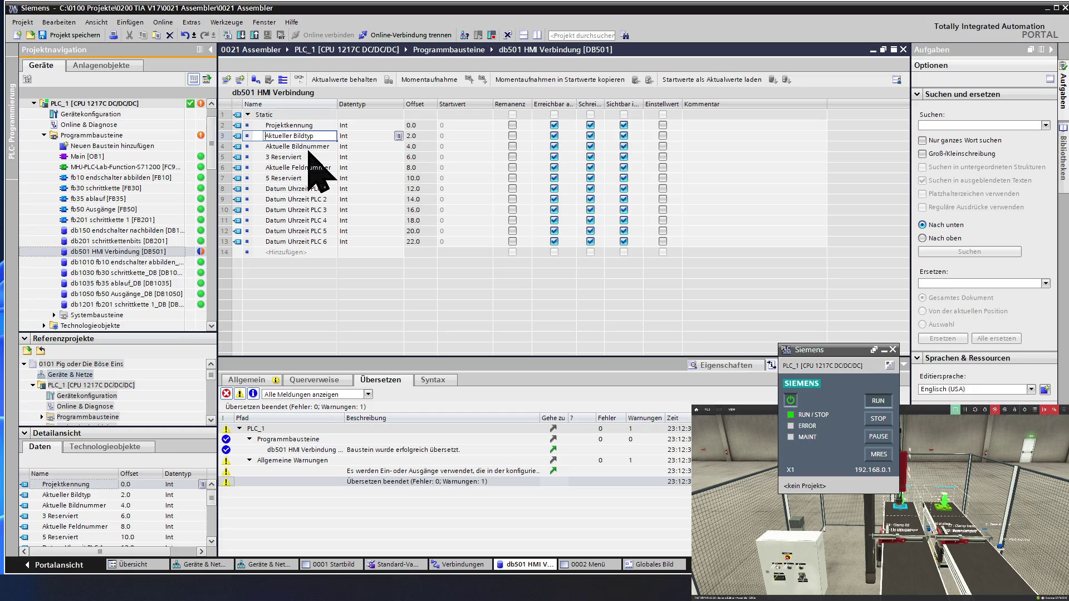
{"action": "type", "text": "1"}
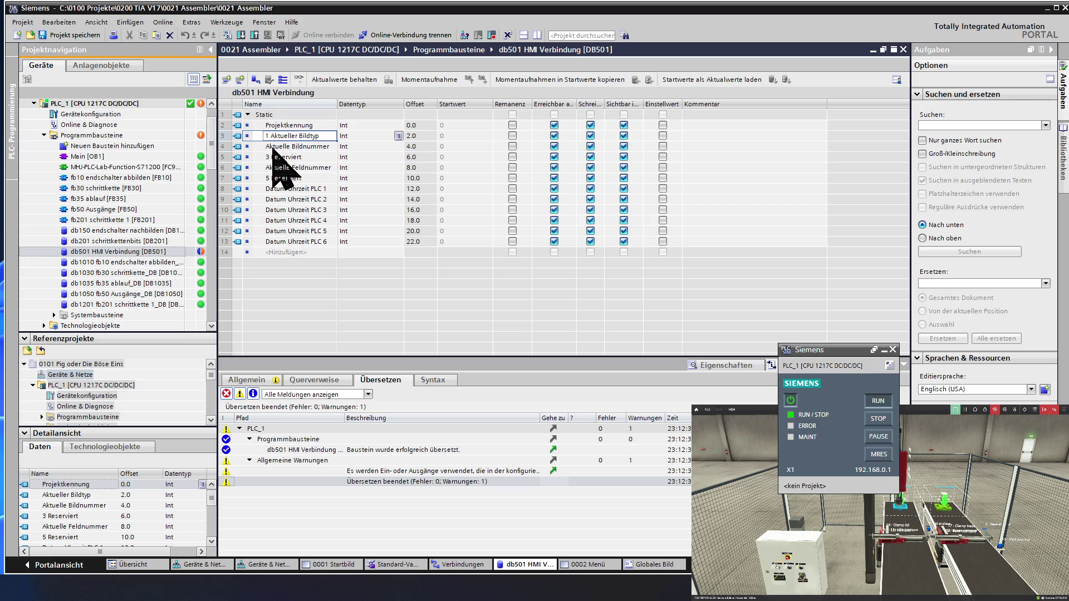
{"action": "left_click", "coordinate": [273, 148]}
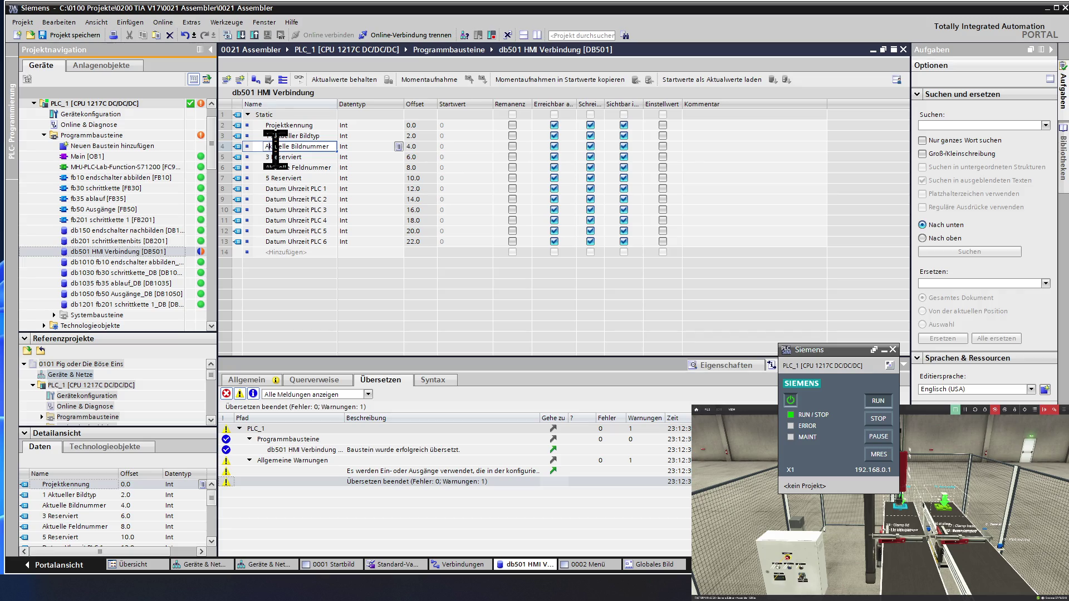
{"action": "type", "text": "2"}
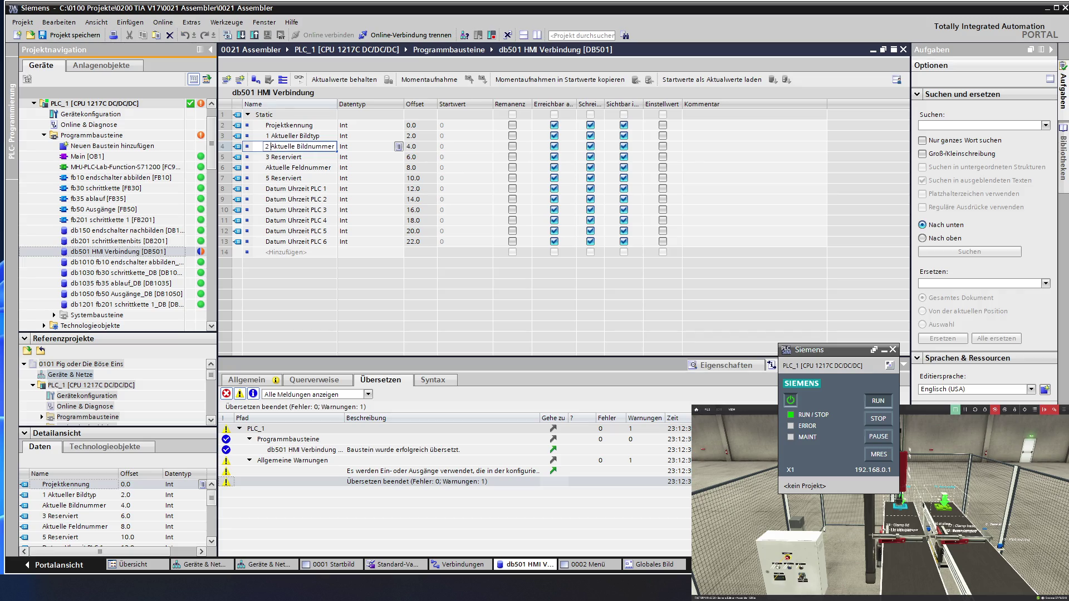
{"action": "left_click", "coordinate": [276, 167]}
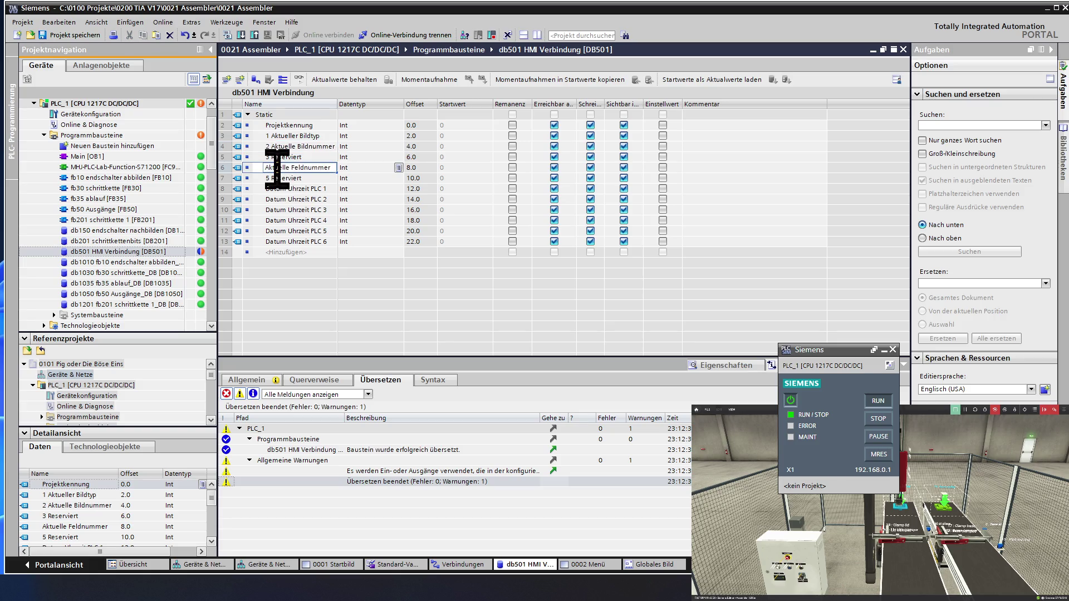
{"action": "type", "text": "3"}
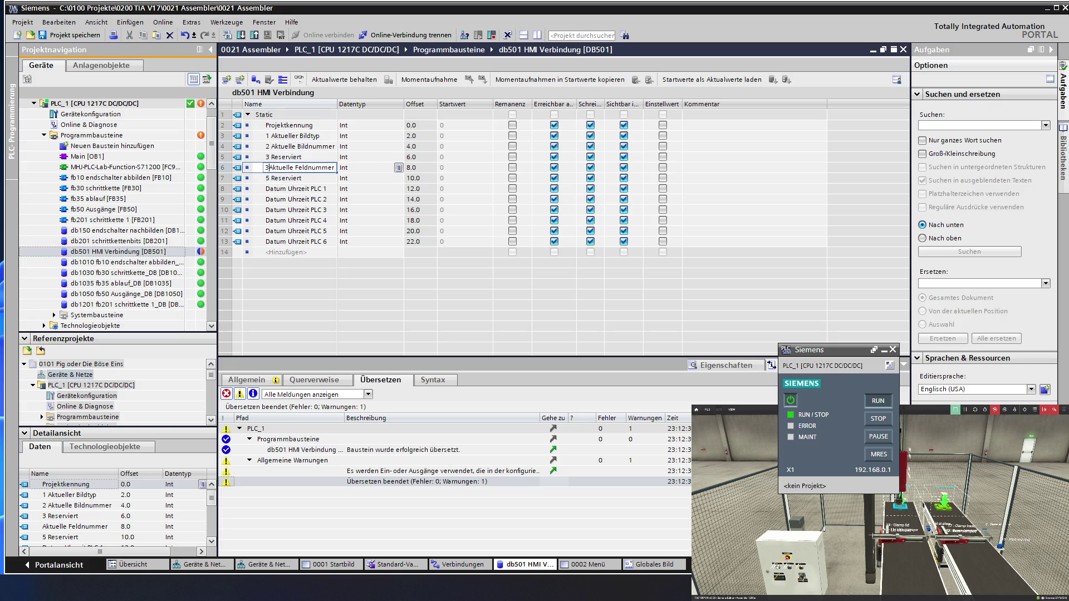
{"action": "type", "text": "4"}
{"action": "left_click", "coordinate": [276, 136]}
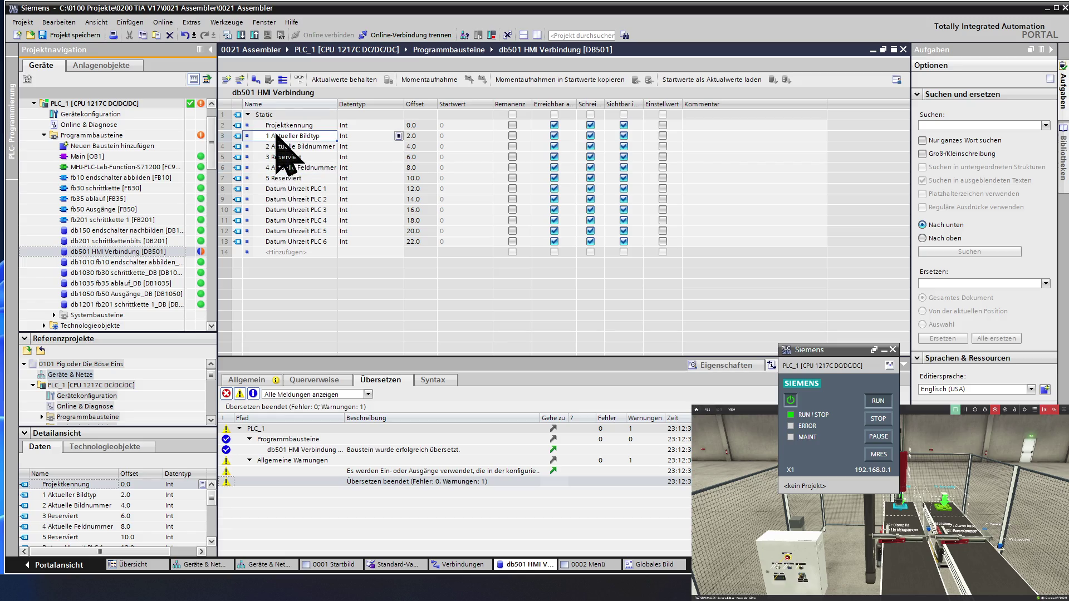
Insert 'Bild ' before the first three numbered DB501 names, making Bild 1 to Bild 3.
{"action": "left_click", "coordinate": [277, 136]}
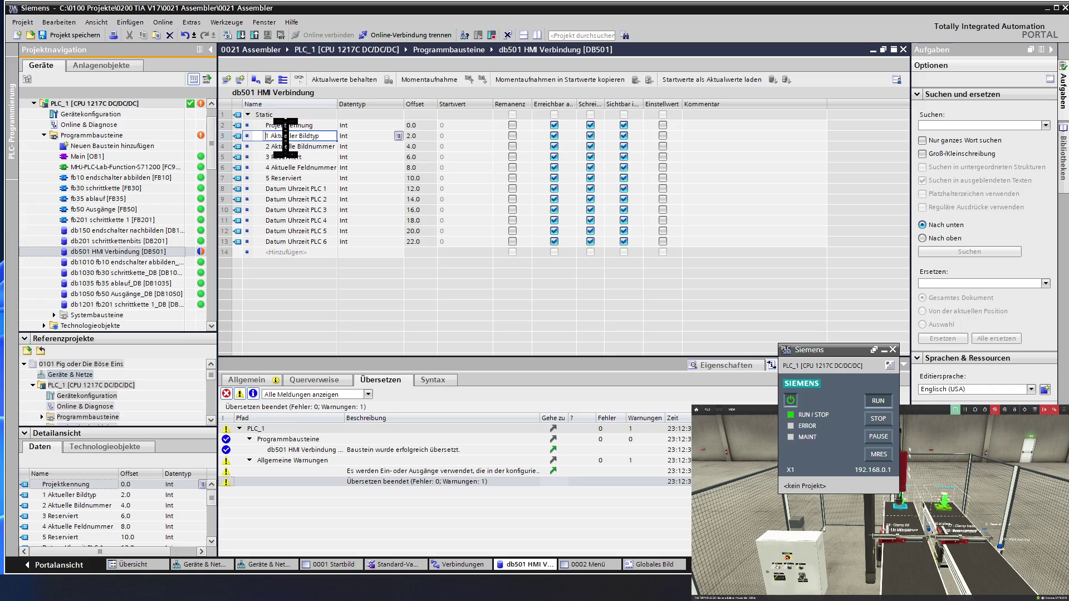
{"action": "type", "text": "Bild"}
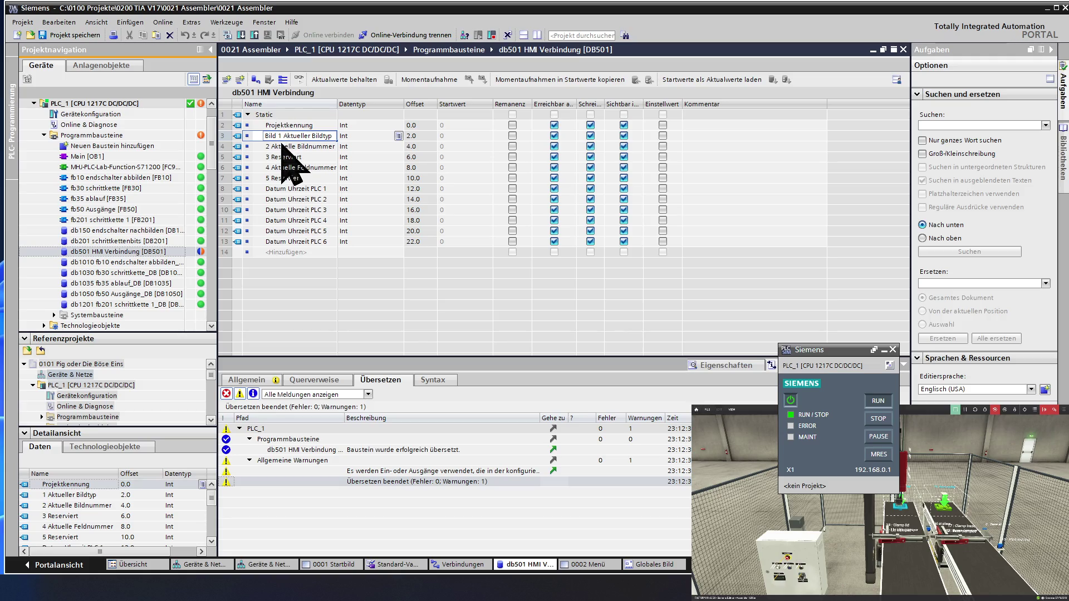
{"action": "left_click", "coordinate": [281, 146]}
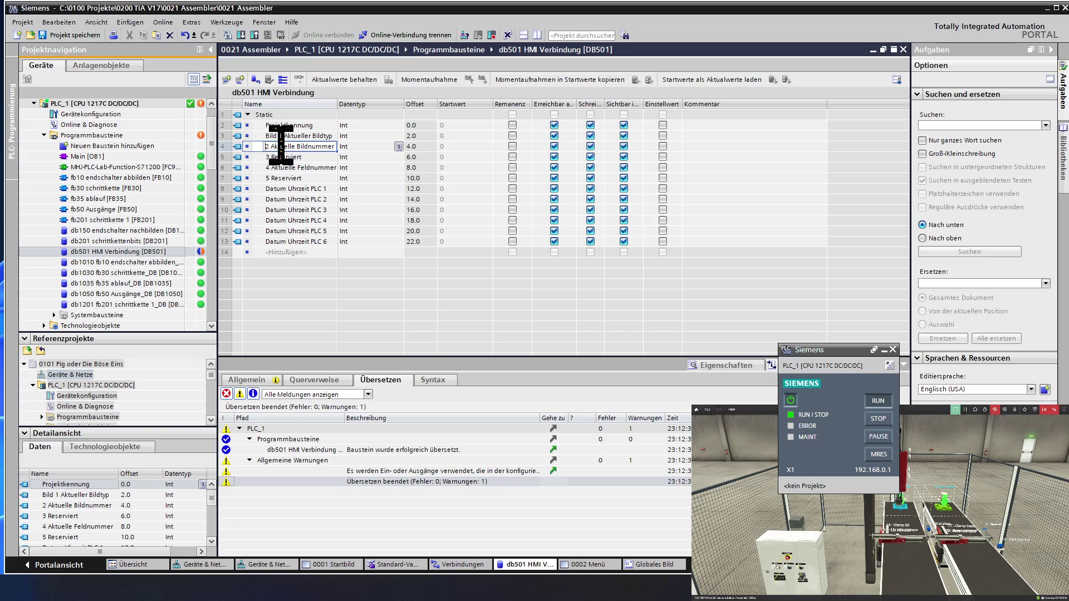
{"action": "type", "text": "Bild"}
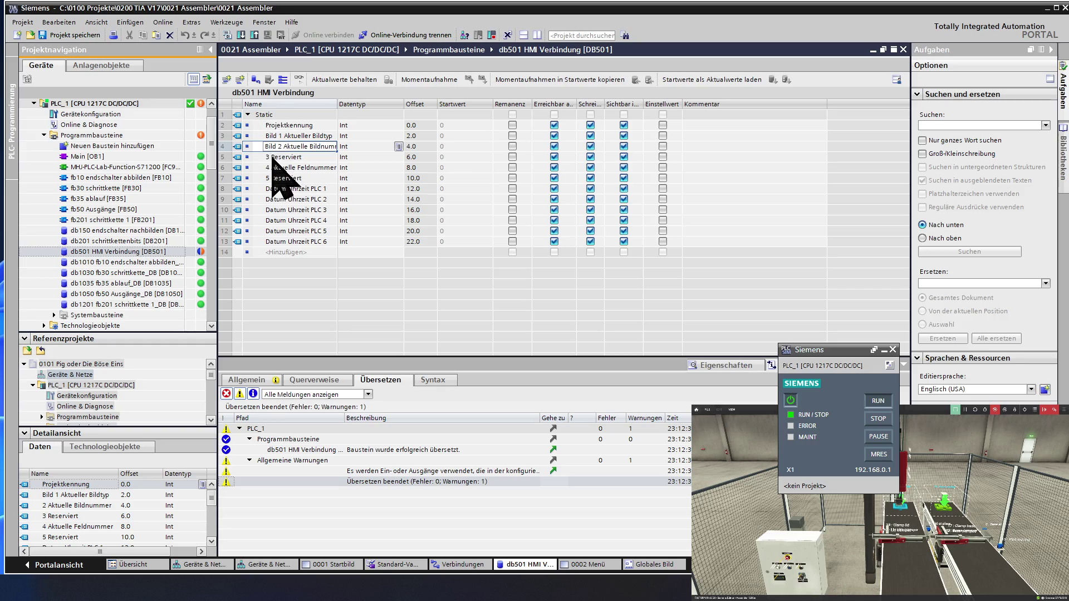
{"action": "left_click", "coordinate": [273, 157]}
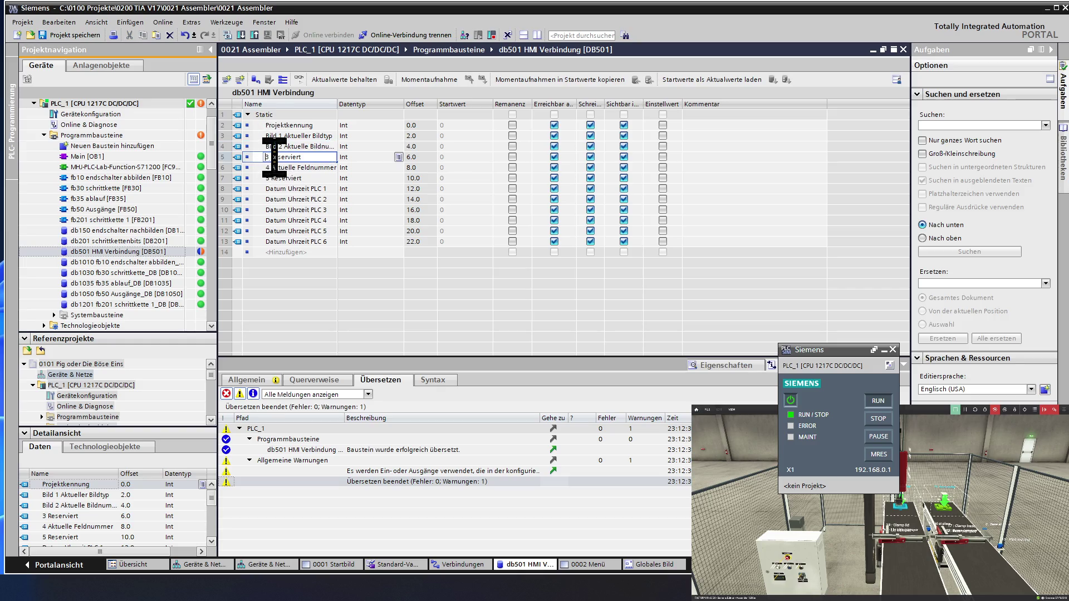
{"action": "key", "text": "Home"}
{"action": "type", "text": "Bild"}
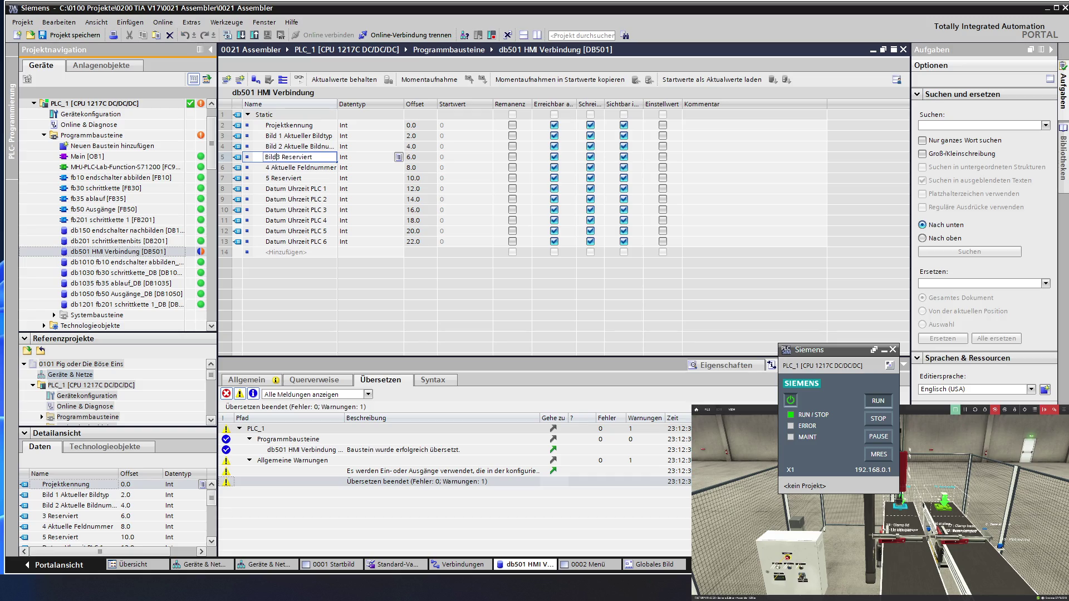
Prefix the remaining two names to give Bild 4 Aktuelle Feldnummer and Bild 5 Reserviert.
{"action": "left_click", "coordinate": [274, 167]}
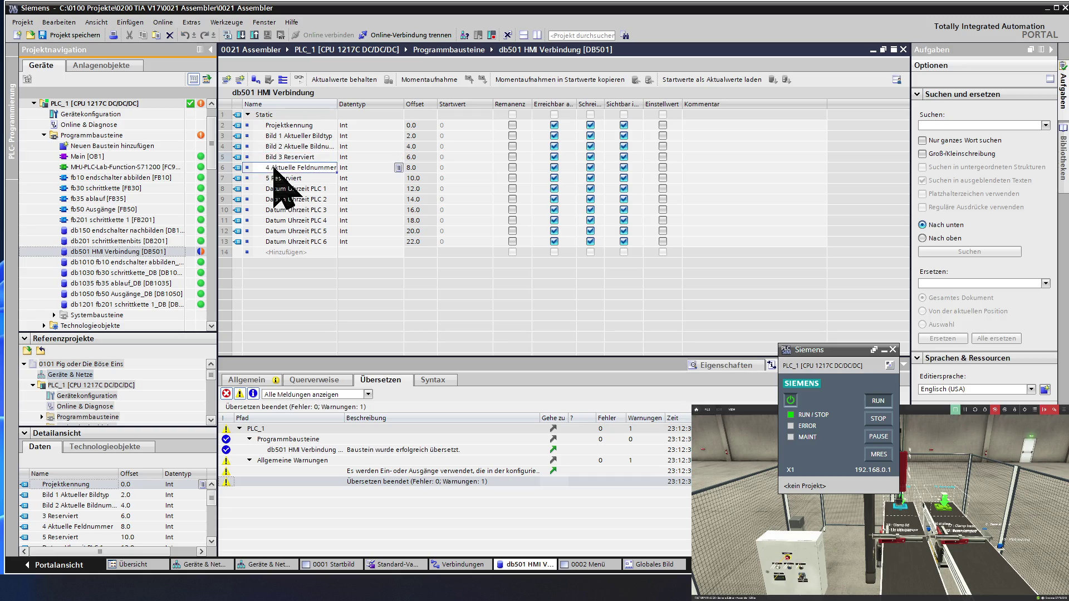
{"action": "key", "text": "Home"}
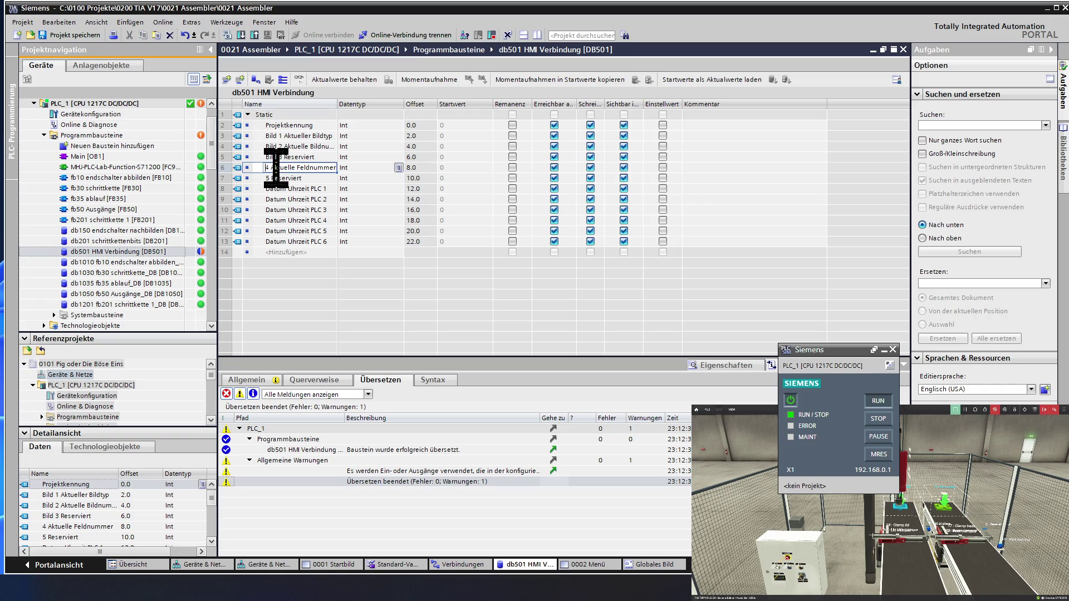
{"action": "type", "text": "Bild"}
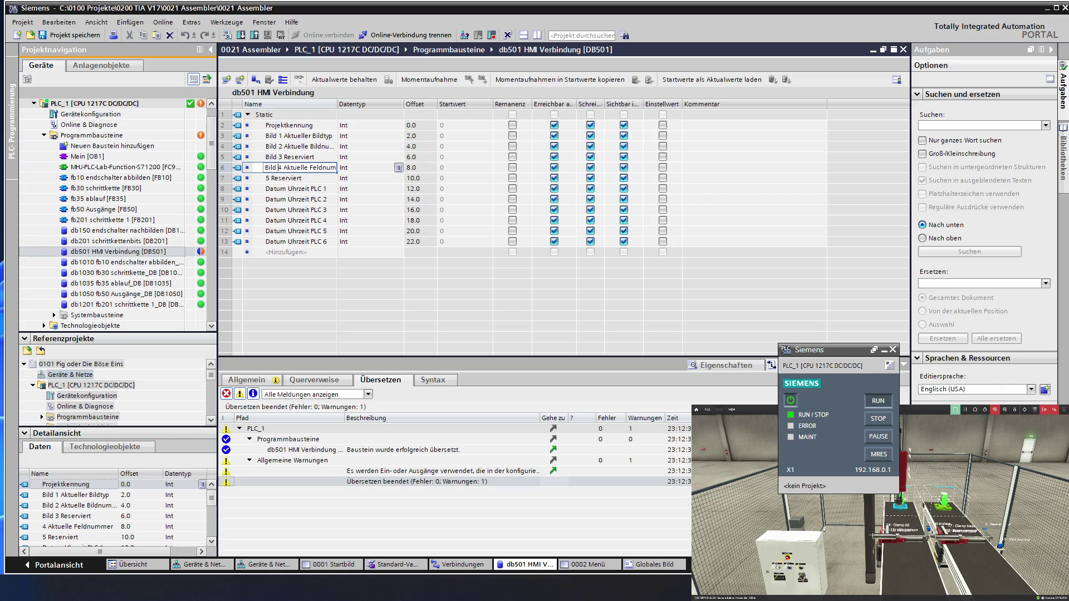
{"action": "left_click", "coordinate": [278, 178]}
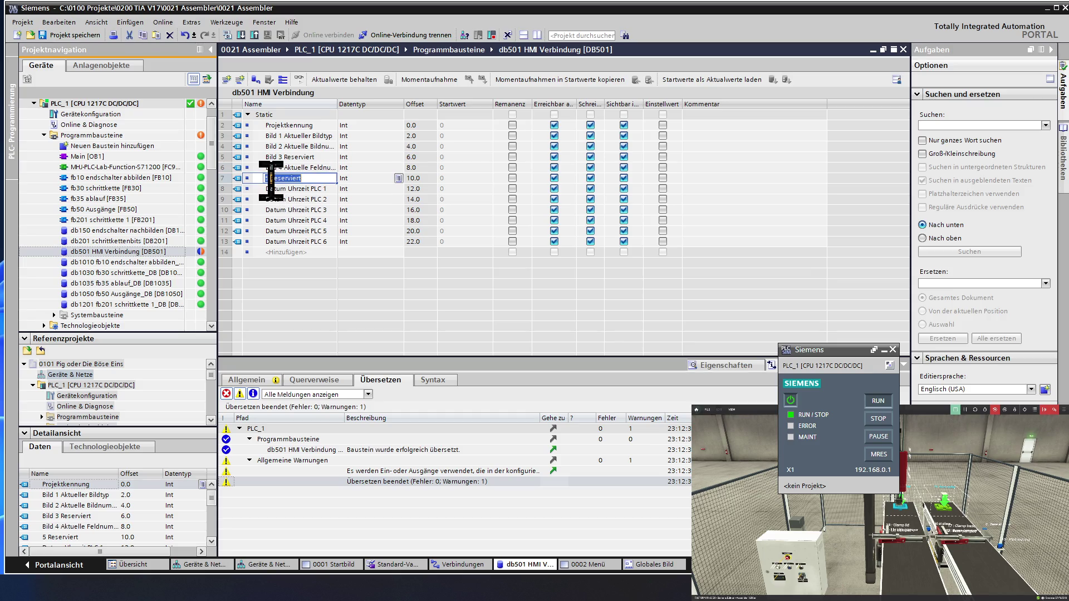
{"action": "left_click", "coordinate": [271, 178]}
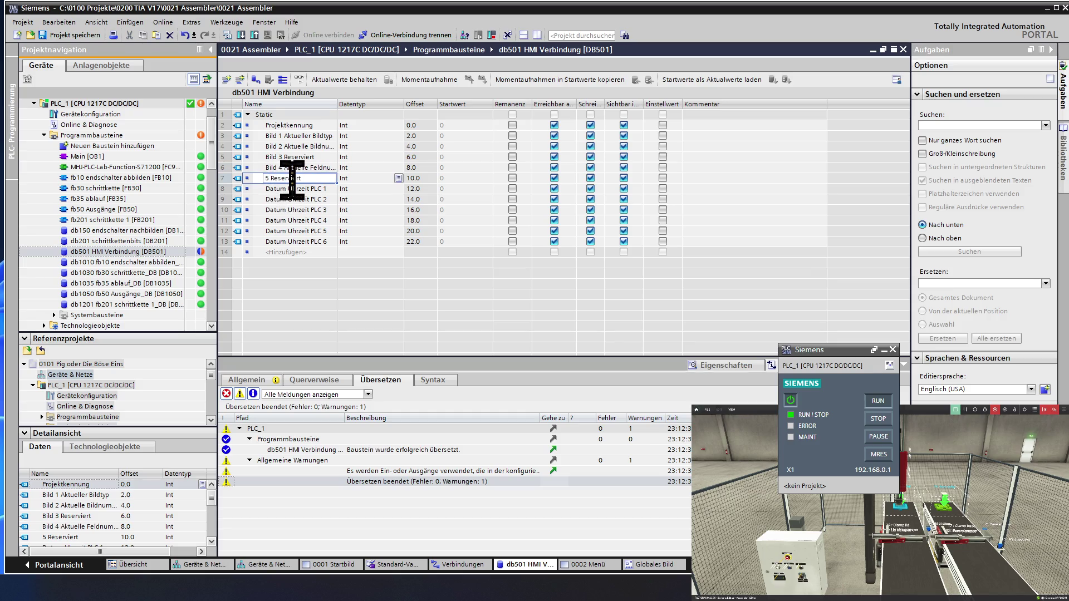
{"action": "type", "text": "Bild"}
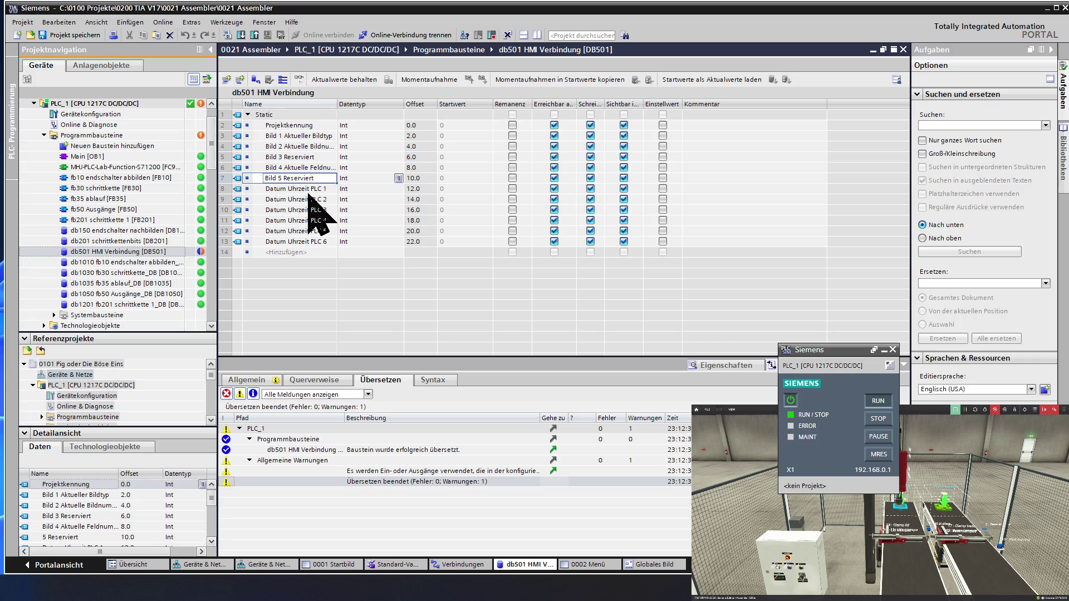
{"action": "left_click", "coordinate": [308, 253]}
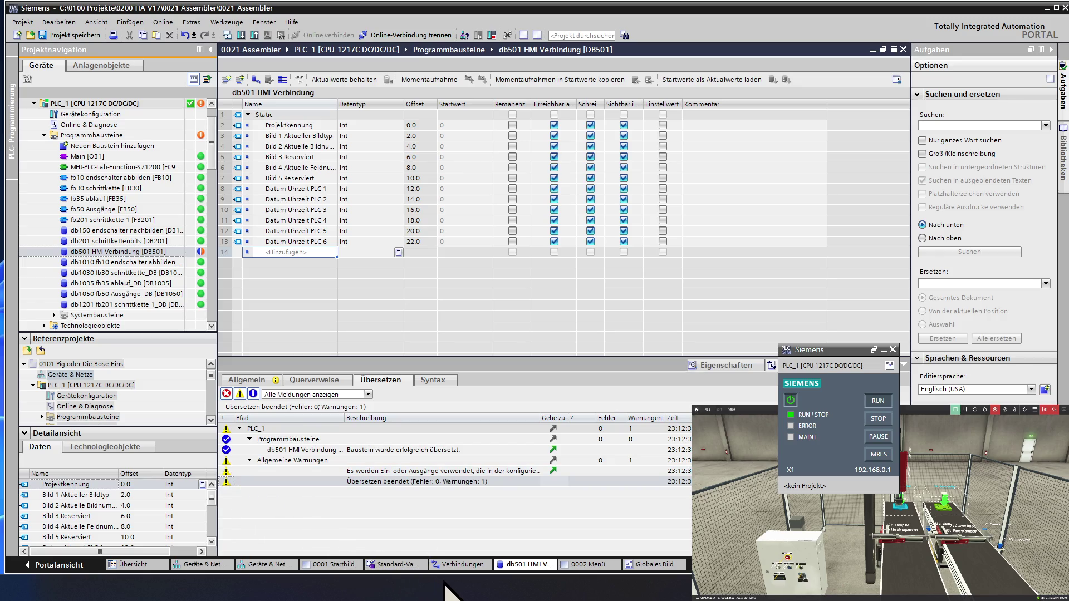
{"action": "left_click", "coordinate": [461, 564]}
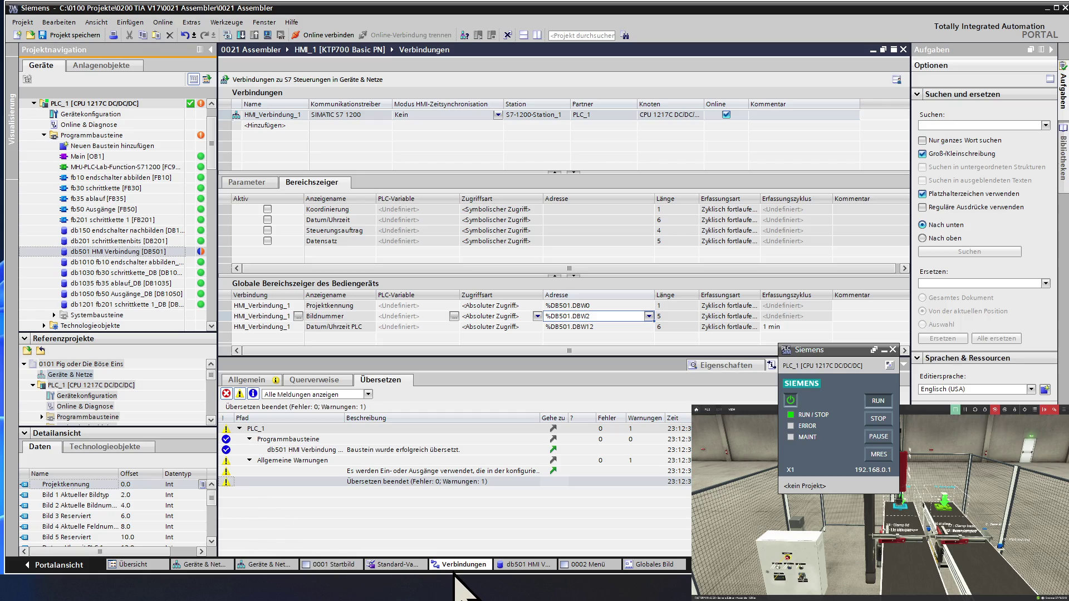
Return from the HMI_1 connections to the db501 HMI Verbindung block.
{"action": "left_click", "coordinate": [523, 574]}
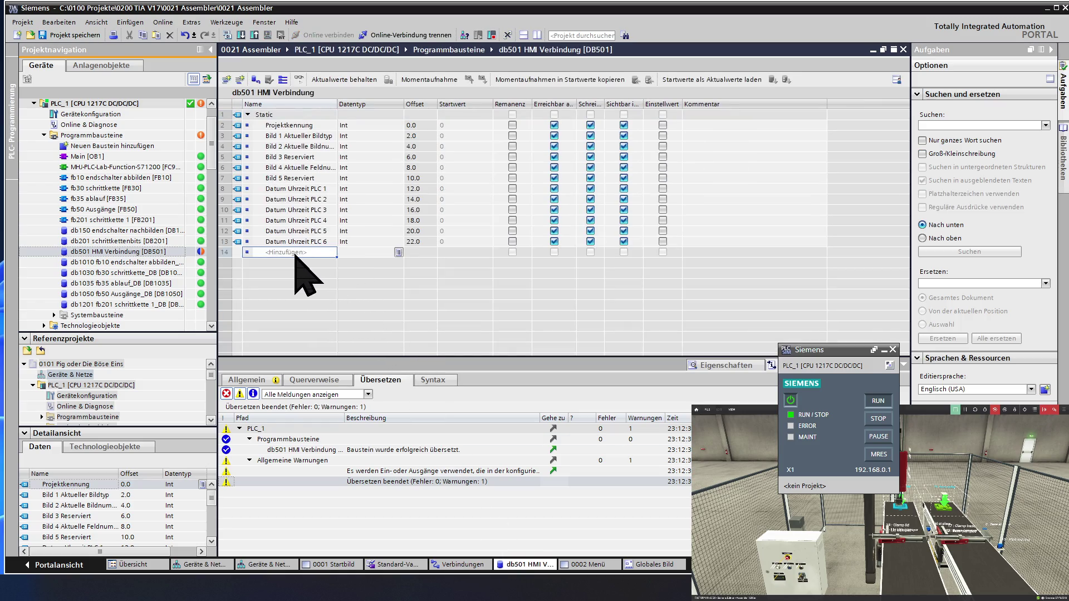
Add an Int variable named Koordinierung in row 14, after Datum Uhrzeit PLC 6.
{"action": "left_click", "coordinate": [294, 253]}
{"action": "type", "text": "Koordini"}
{"action": "type", "text": "erung"}
{"action": "left_click", "coordinate": [351, 252]}
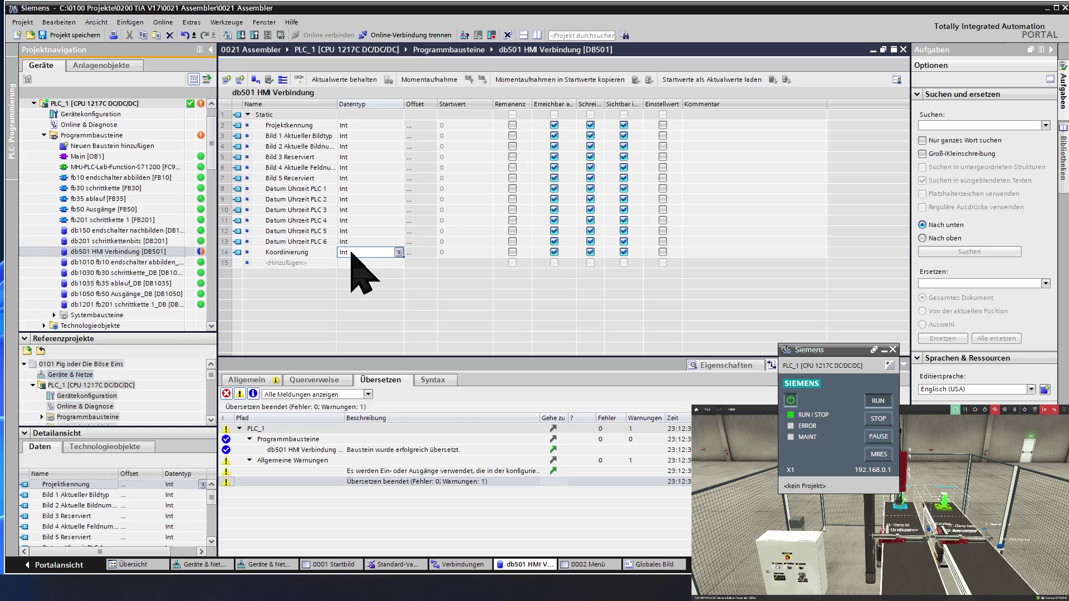
{"action": "left_click", "coordinate": [324, 261]}
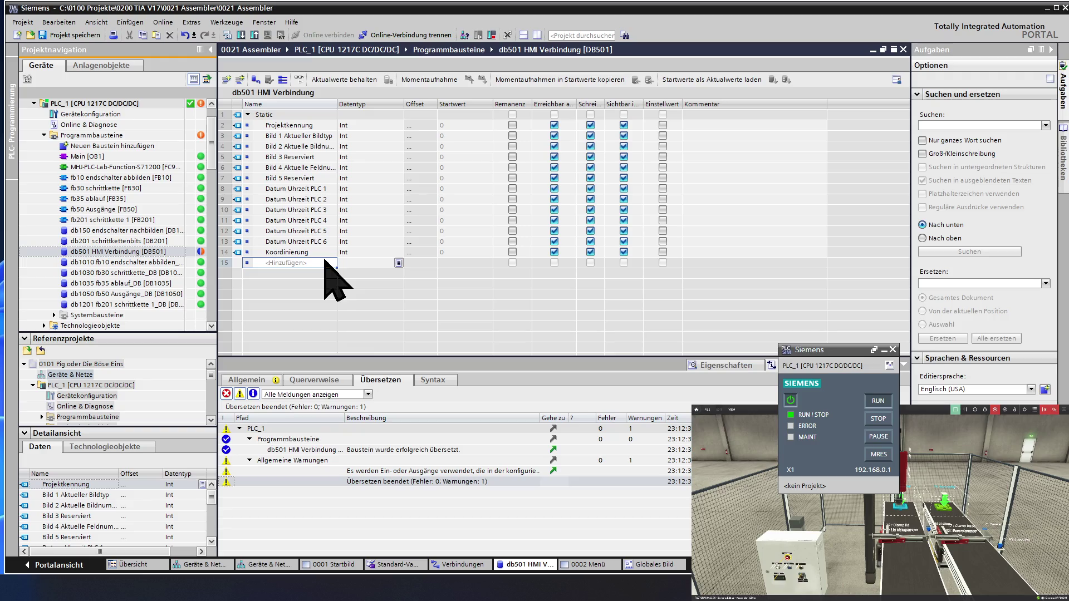
{"action": "left_click", "coordinate": [452, 565]}
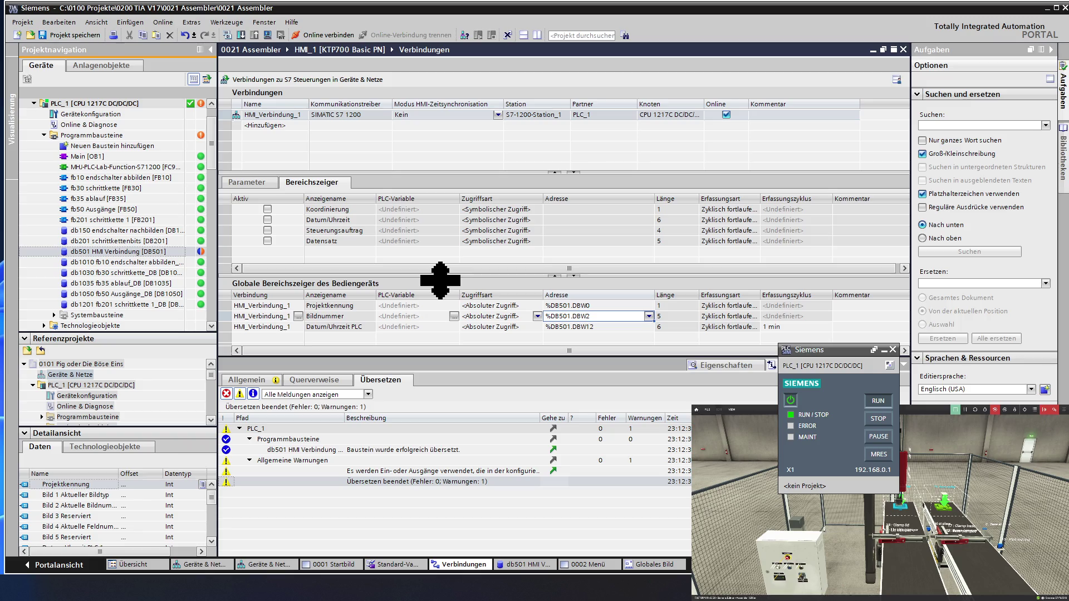
{"action": "left_click", "coordinate": [531, 565]}
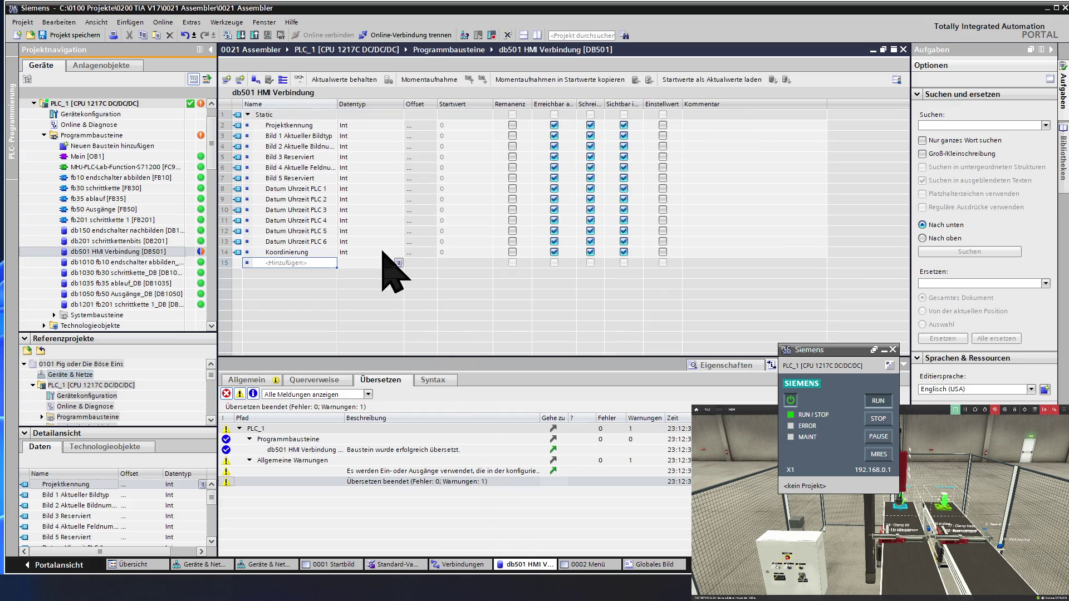
{"action": "left_click", "coordinate": [224, 190]}
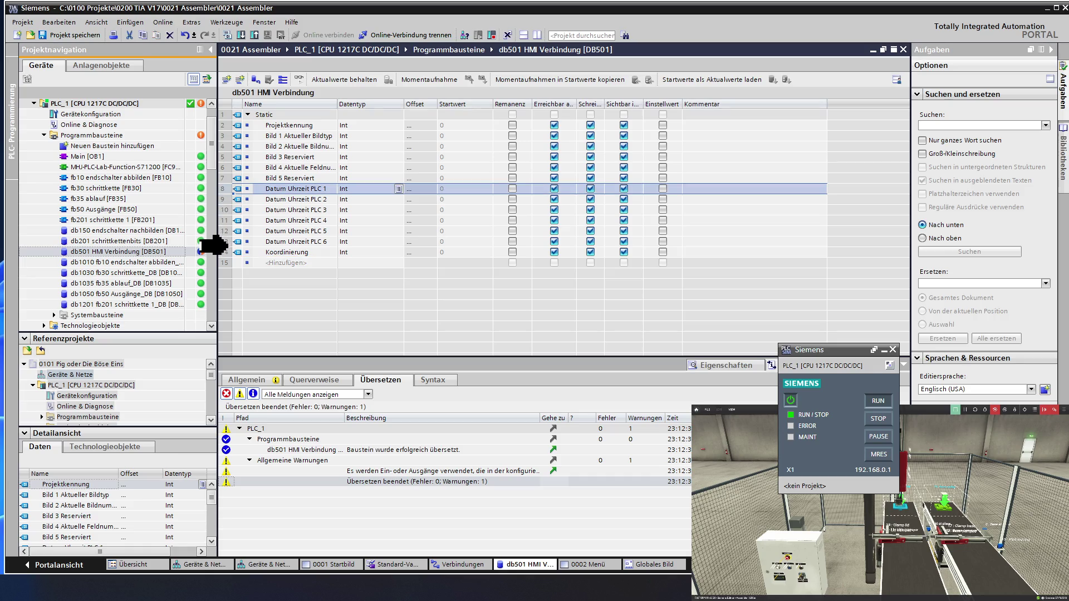
Paste copies of the six Datum Uhrzeit PLC rows below Koordinierung.
{"action": "left_click", "coordinate": [225, 243], "text": "shift"}
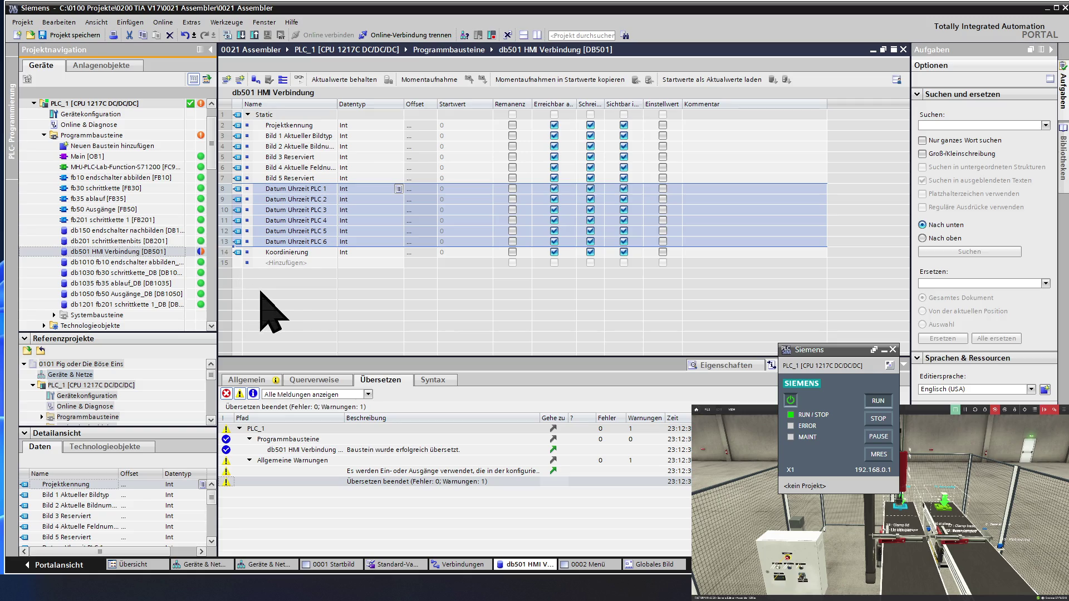
{"action": "left_click", "coordinate": [226, 263]}
{"action": "key", "text": "ctrl+v"}
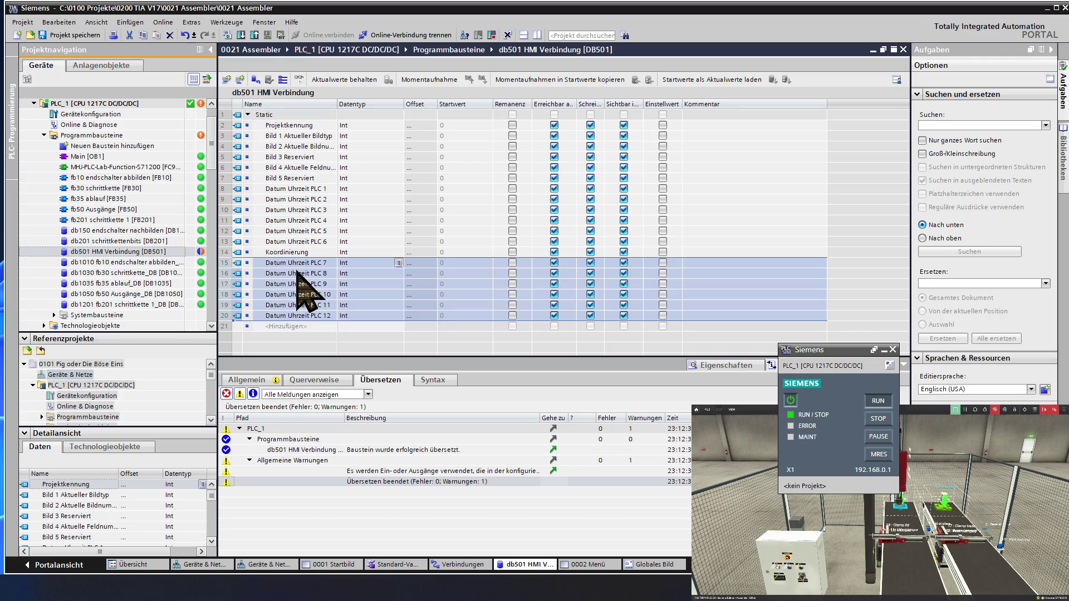
Rename the first three copies Datum Uhrzeit 1, Datum Uhrzeit 2 and Datum Uhrzeit 3.
{"action": "left_click", "coordinate": [324, 262]}
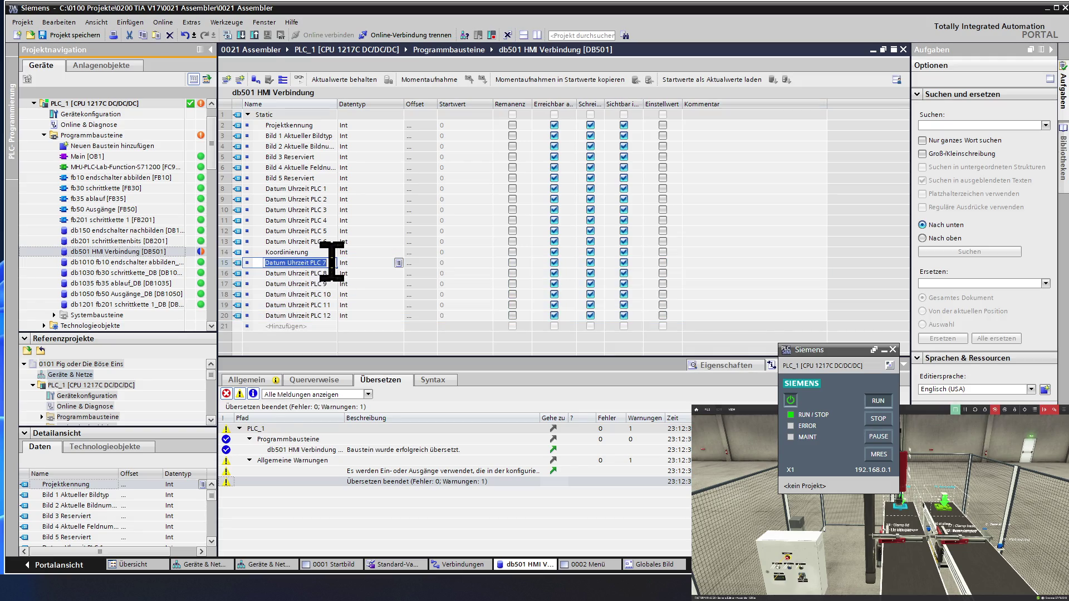
{"action": "key", "text": "BackSpace"}
{"action": "key", "text": "BackSpace"}
{"action": "key", "text": "BackSpace"}
{"action": "type", "text": "1"}
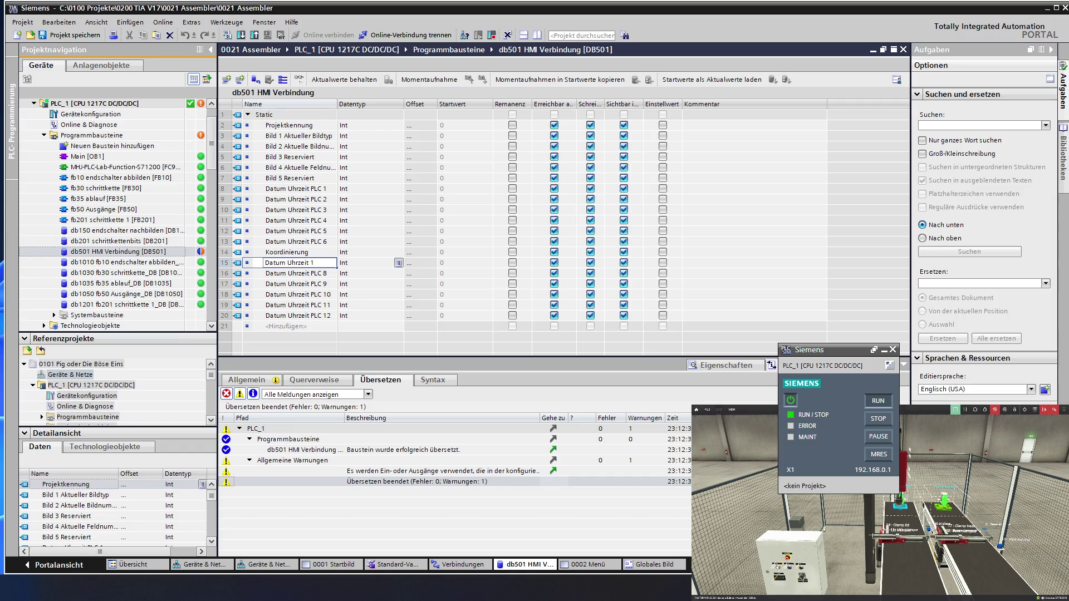
{"action": "left_click", "coordinate": [334, 274]}
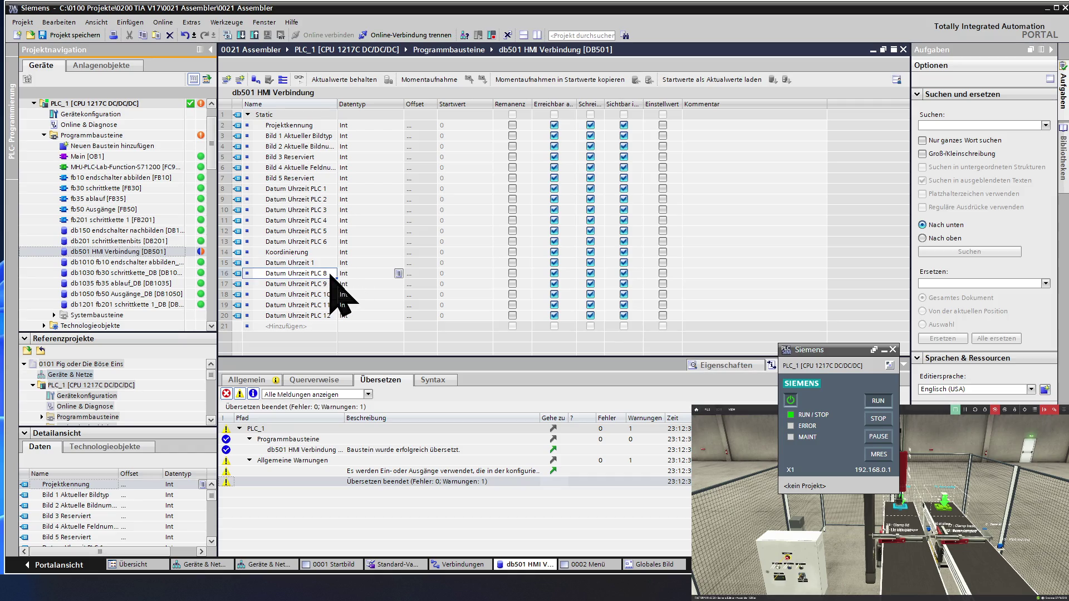
{"action": "left_click", "coordinate": [329, 274]}
{"action": "key", "text": "BackSpace"}
{"action": "key", "text": "BackSpace"}
{"action": "key", "text": "BackSpace"}
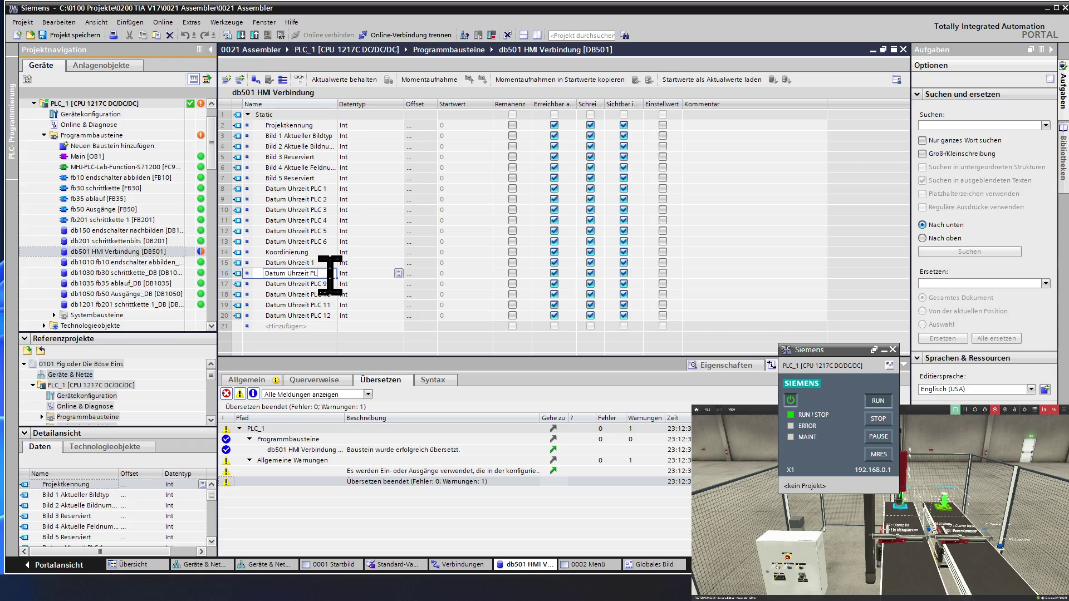
{"action": "type", "text": "2"}
{"action": "left_click", "coordinate": [329, 285]}
{"action": "key", "text": "BackSpace"}
{"action": "key", "text": "BackSpace"}
{"action": "key", "text": "BackSpace"}
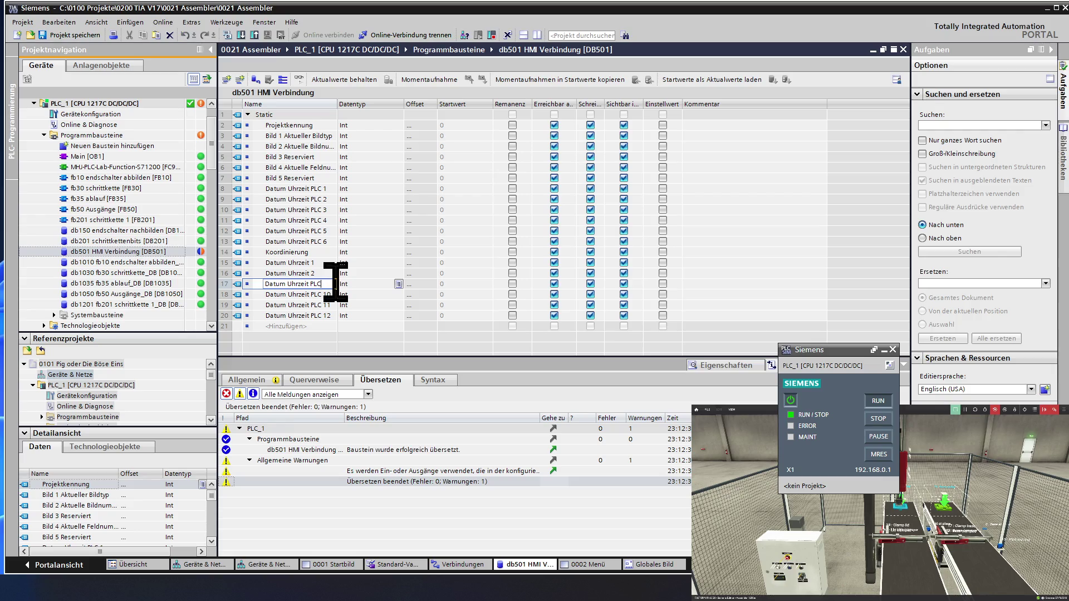
{"action": "type", "text": "3"}
{"action": "left_click", "coordinate": [332, 294]}
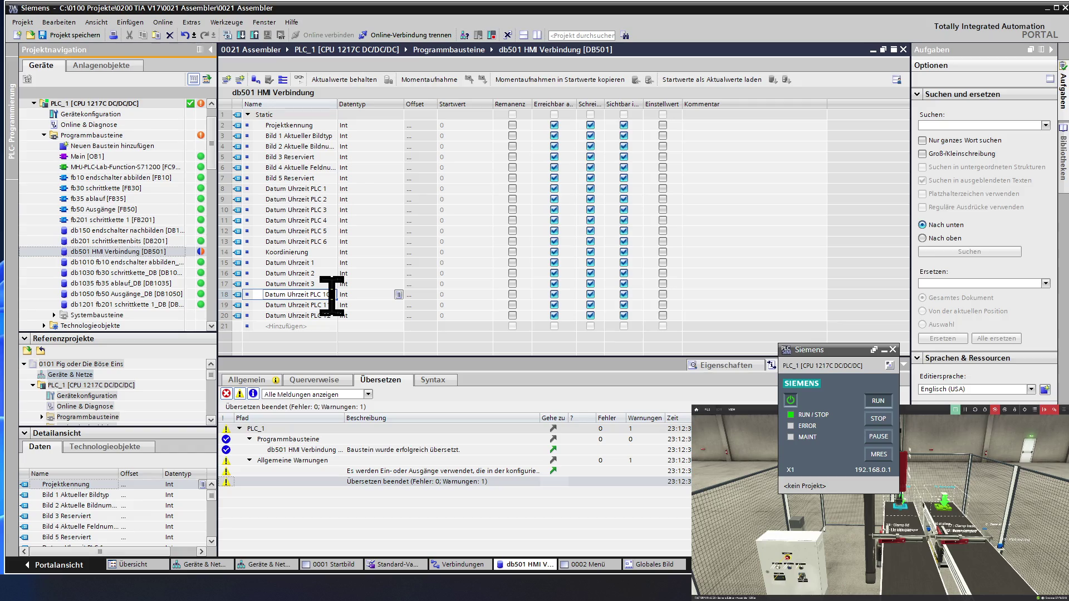
Rename the remaining copies Datum Uhrzeit 4, Datum Uhrzeit 5 and Datum Uhrzeit 6.
{"action": "key", "text": "BackSpace"}
{"action": "key", "text": "BackSpace"}
{"action": "key", "text": "BackSpace"}
{"action": "type", "text": "4"}
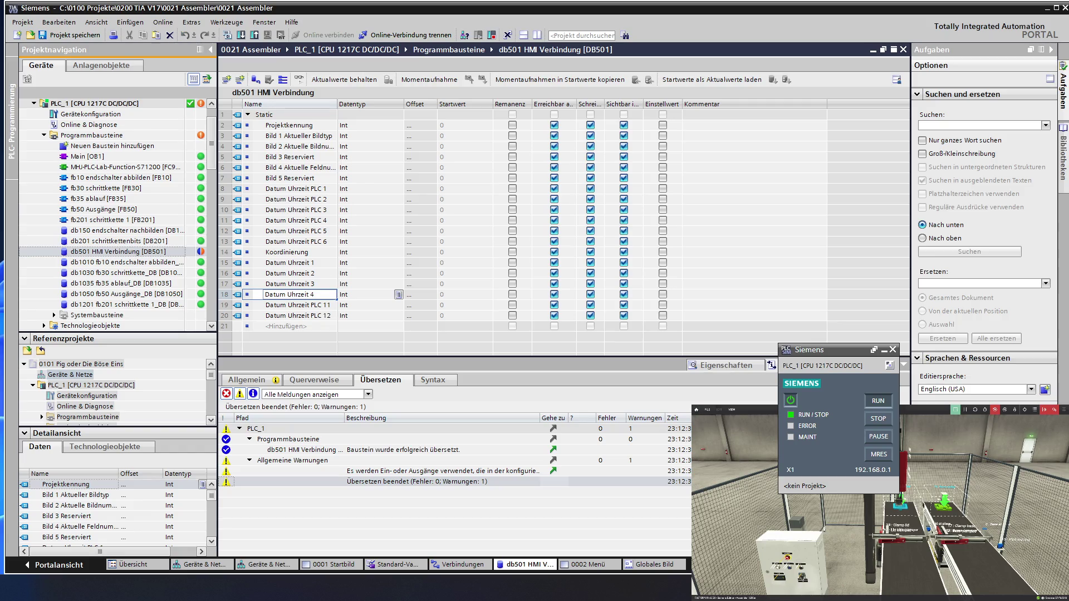
{"action": "left_click", "coordinate": [330, 305]}
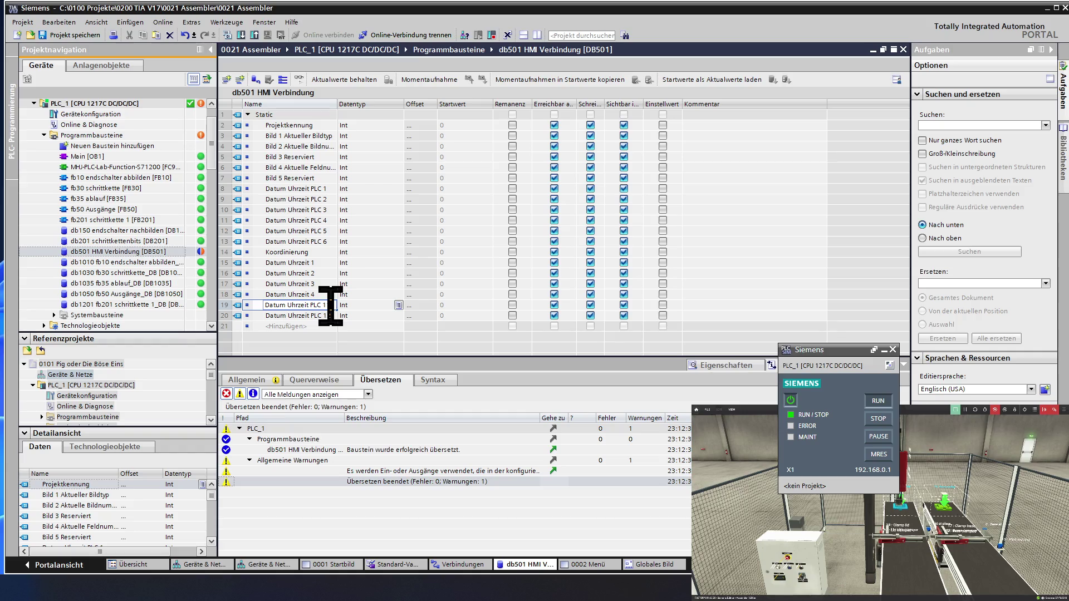
{"action": "key", "text": "BackSpace"}
{"action": "key", "text": "BackSpace"}
{"action": "key", "text": "BackSpace"}
{"action": "type", "text": "5"}
{"action": "left_click", "coordinate": [329, 315]}
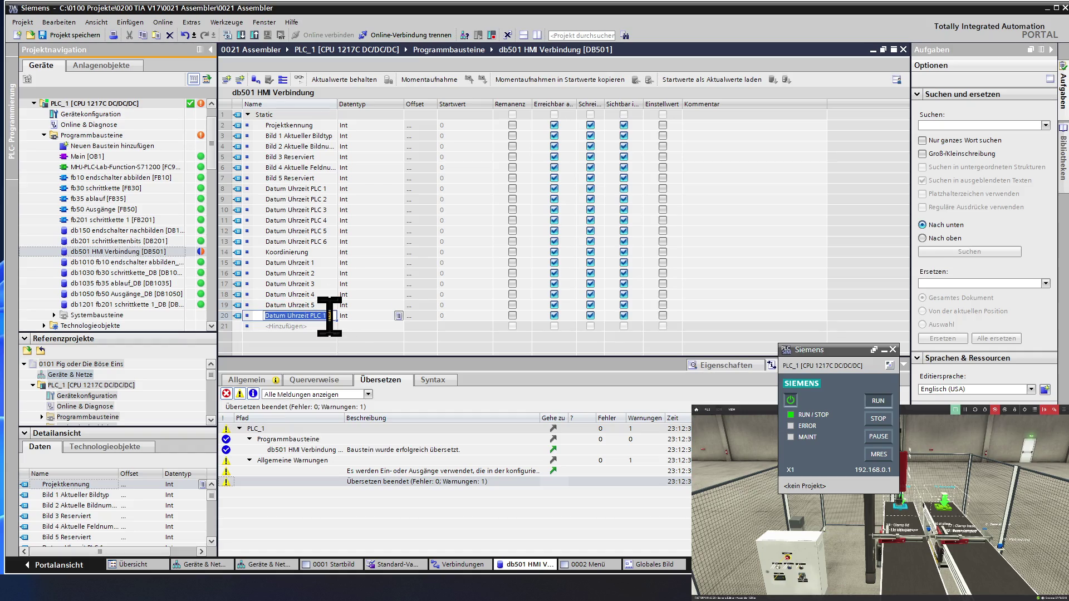
{"action": "key", "text": "BackSpace"}
{"action": "key", "text": "BackSpace"}
{"action": "type", "text": "6"}
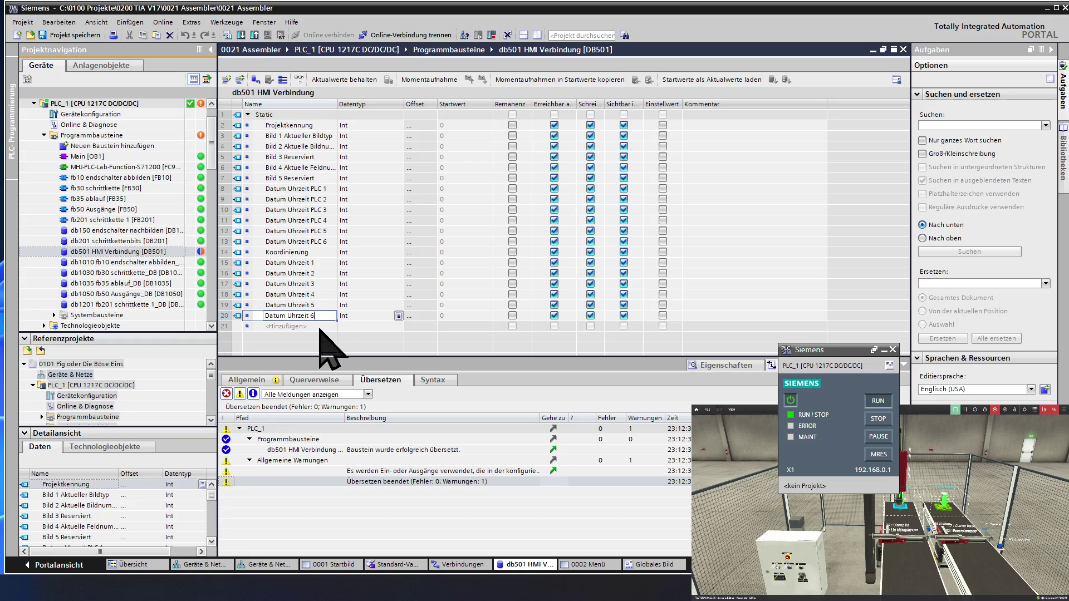
{"action": "left_click", "coordinate": [320, 326]}
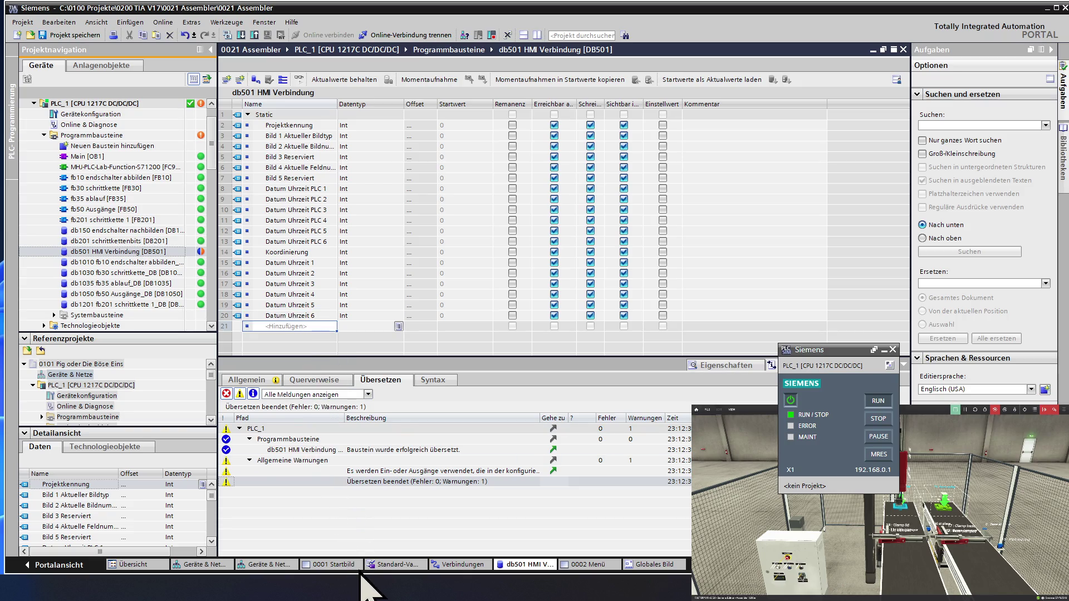
{"action": "left_click", "coordinate": [583, 566]}
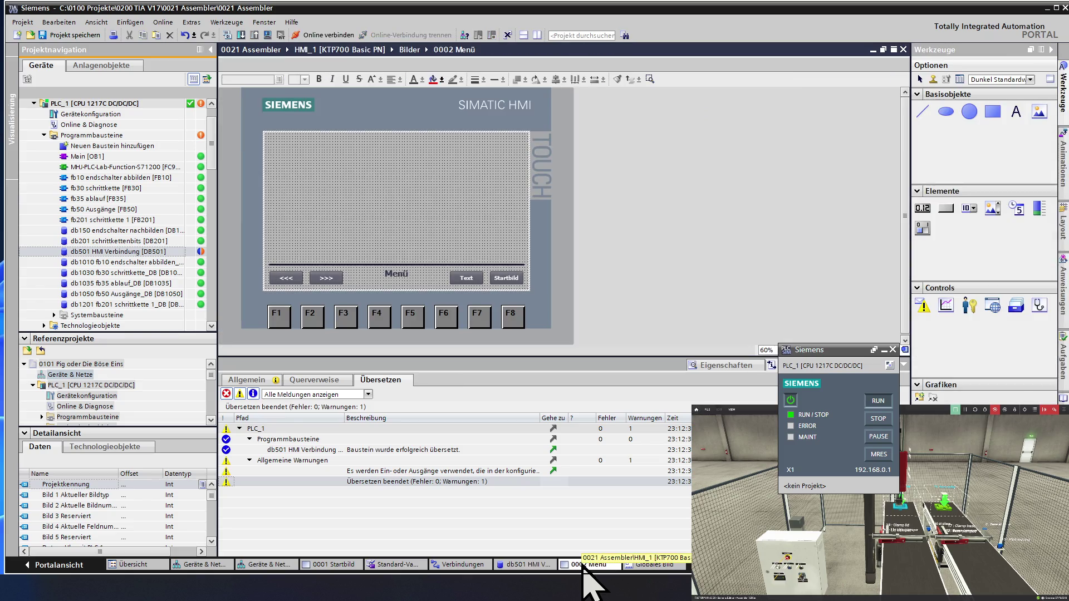
{"action": "left_click", "coordinate": [458, 565]}
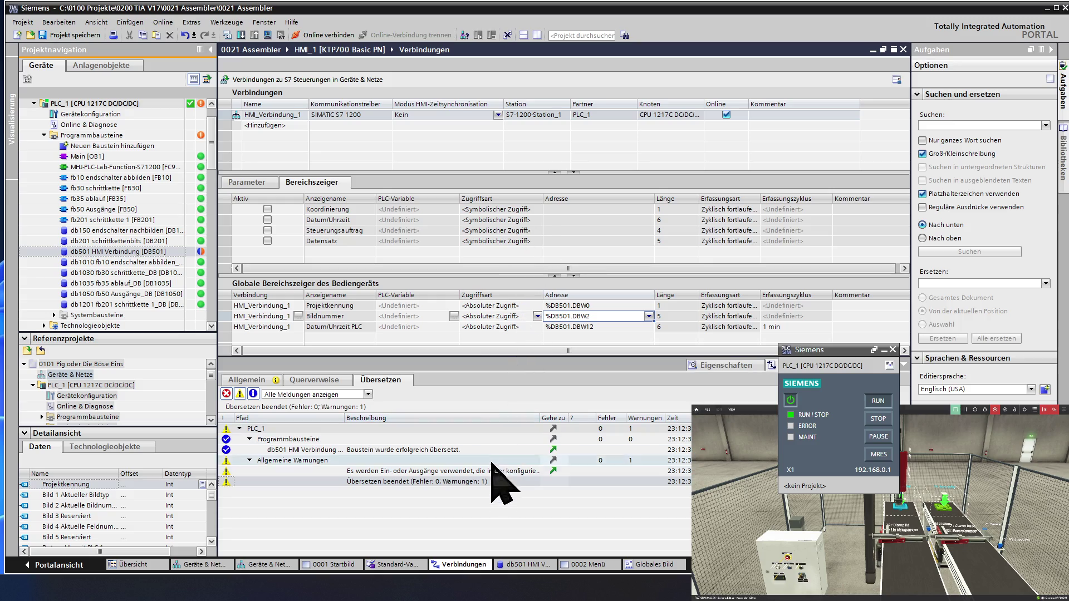
{"action": "left_click", "coordinate": [529, 565]}
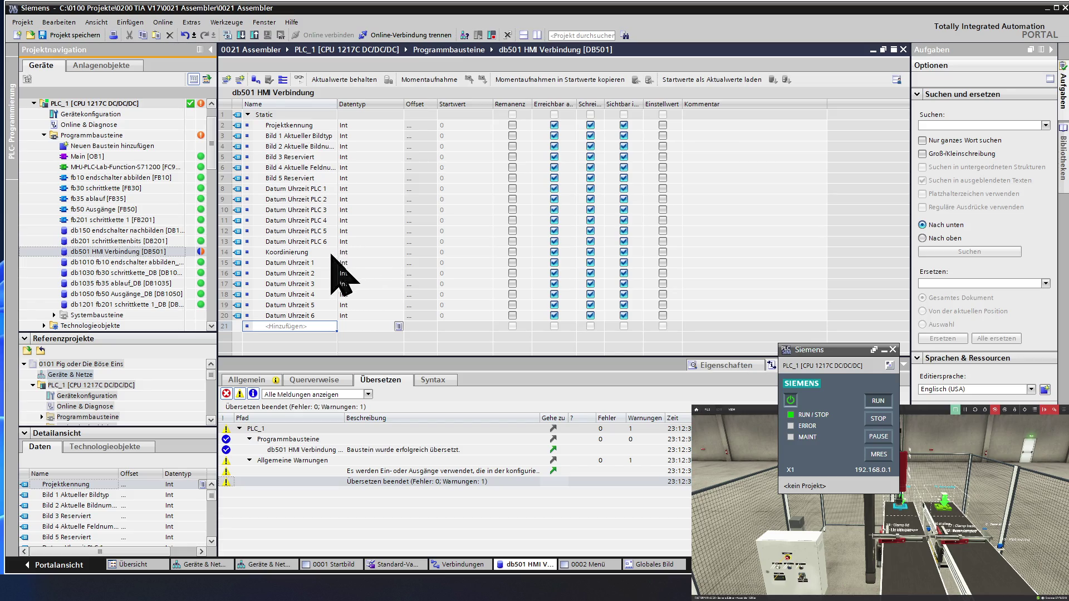
{"action": "left_click", "coordinate": [297, 327]}
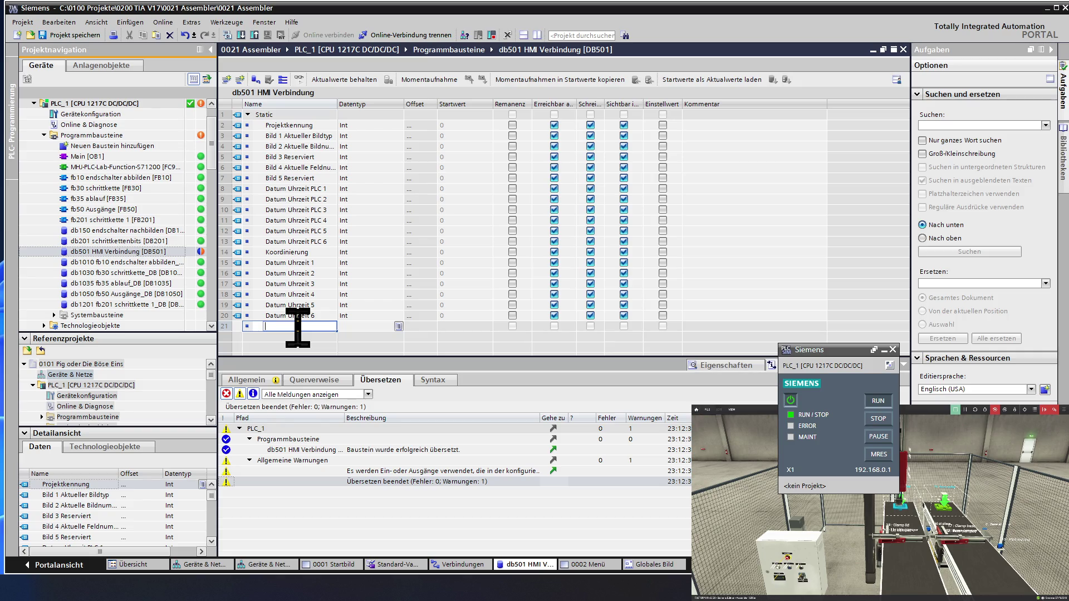
Add a new DB501 entry named Steuerungsauftrag 1.
{"action": "type", "text": "S"}
{"action": "type", "text": "teuerungsau"}
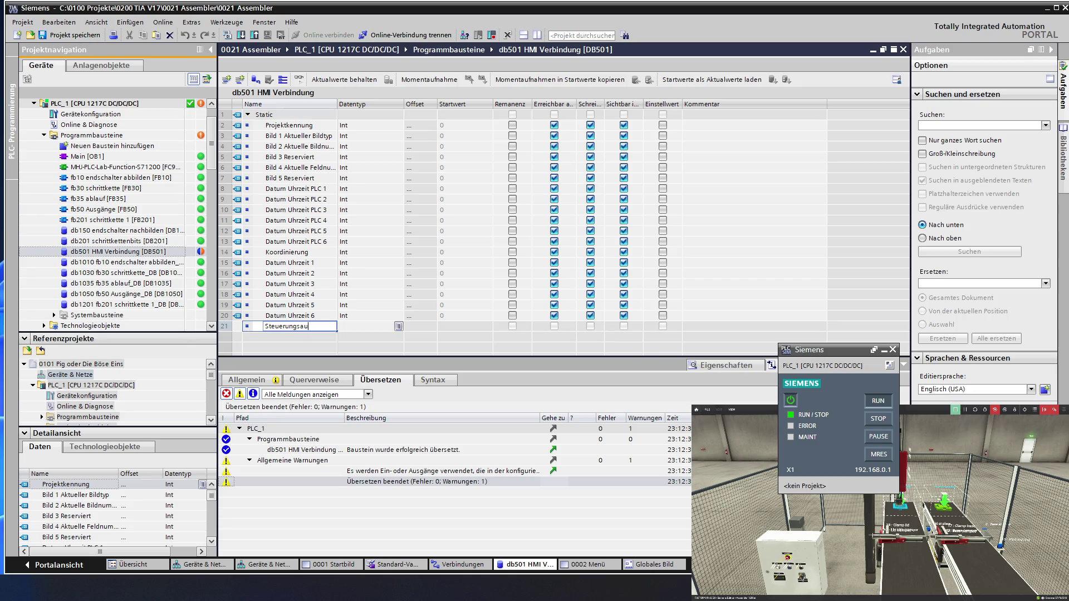
{"action": "type", "text": "rag"}
{"action": "key", "text": "shift+Left"}
{"action": "key", "text": "shift+Left"}
{"action": "key", "text": "shift+Left"}
{"action": "left_click", "coordinate": [303, 305]}
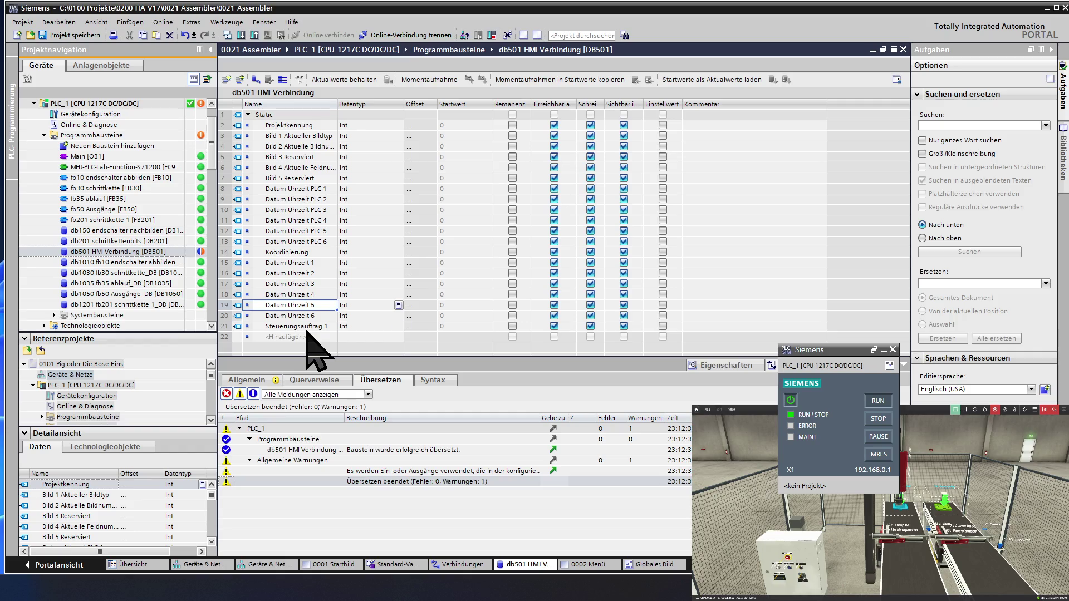
Fill Steuerungsauftrag 1 downward to create Steuerungsauftrag 2, 3 and 4.
{"action": "left_click", "coordinate": [315, 326]}
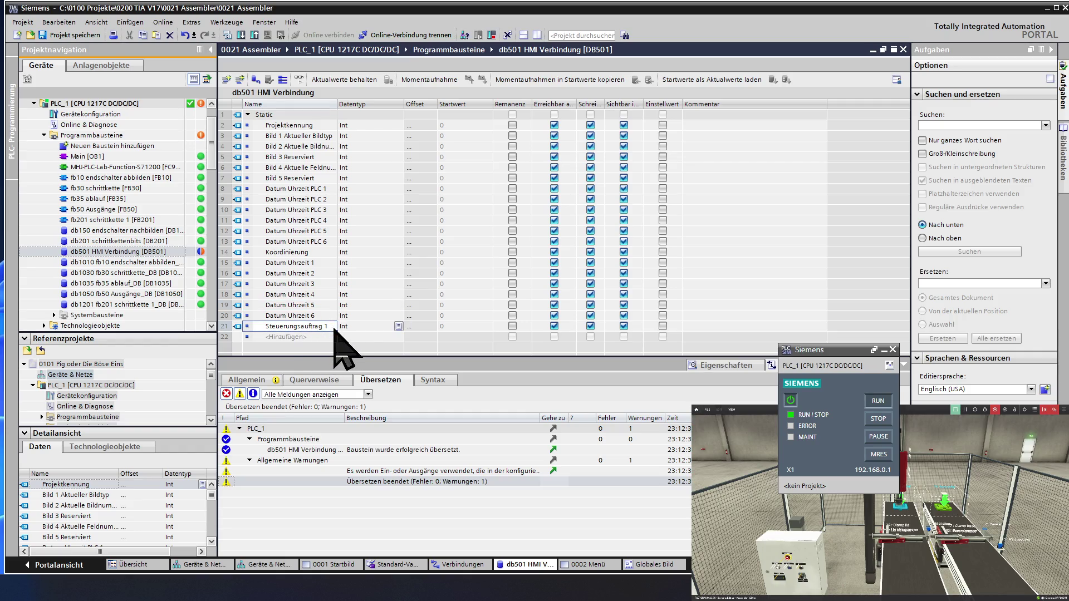
{"action": "mouse_move", "coordinate": [337, 336]}
{"action": "left_mouse_down"}
{"action": "mouse_move", "coordinate": [336, 349]}
{"action": "mouse_move", "coordinate": [329, 297]}
{"action": "left_mouse_up"}
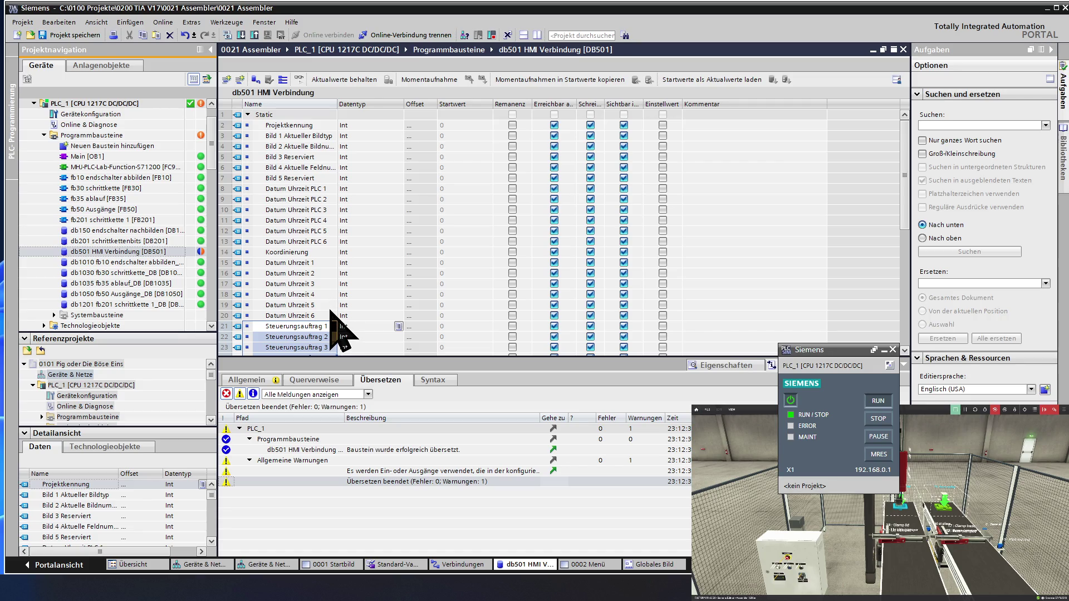
{"action": "scroll", "coordinate": [329, 310], "scroll_direction": "down", "scroll_amount": 3}
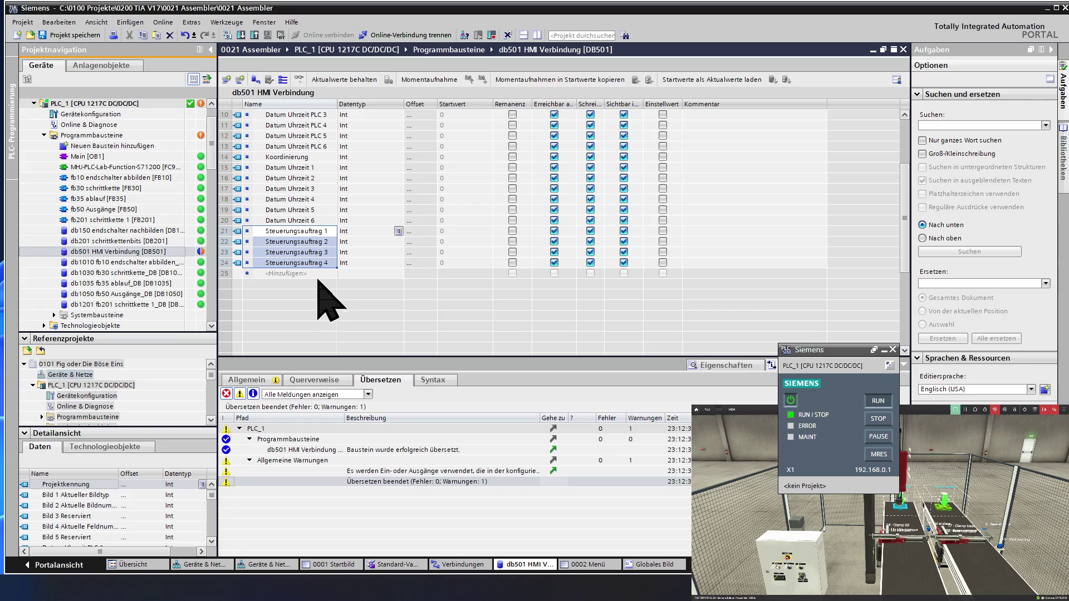
{"action": "left_click", "coordinate": [316, 278]}
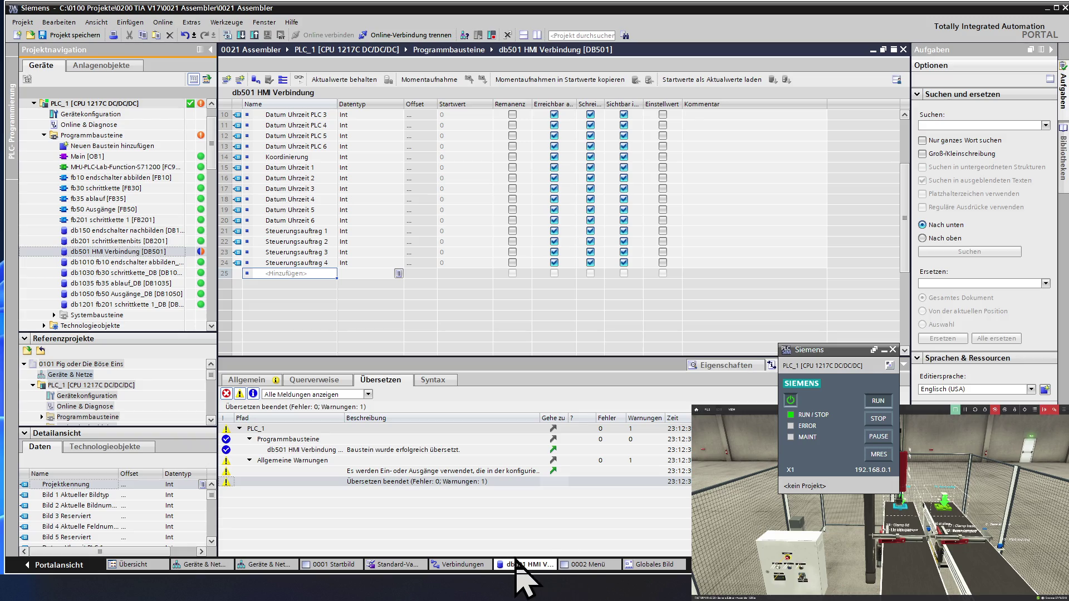
{"action": "left_click", "coordinate": [463, 564]}
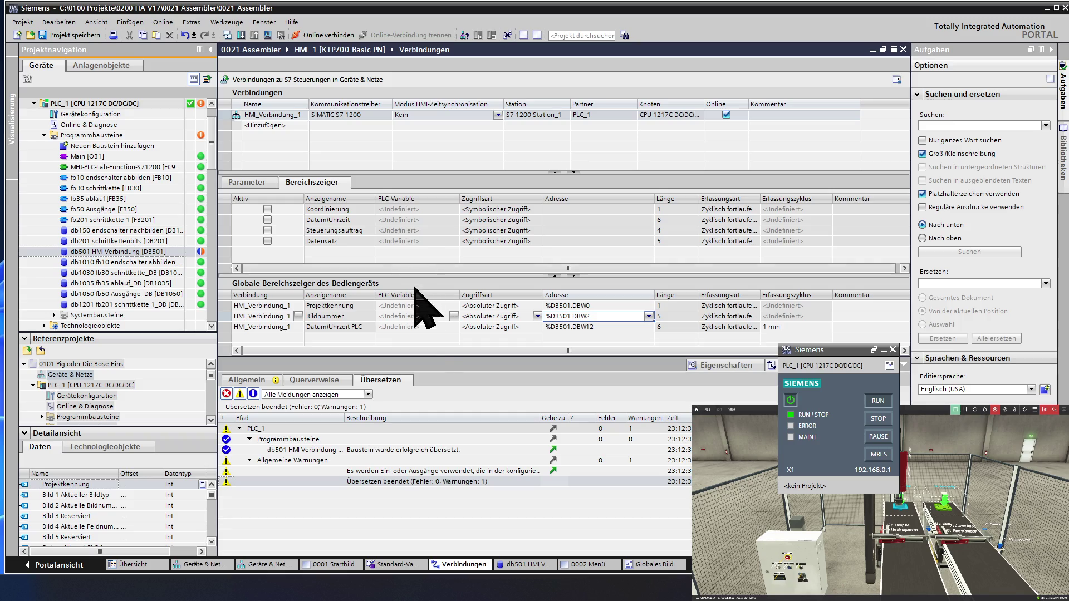
Enter Datensatz 1 in row 25 of DB501 and fill down to create Datensatz 2–5.
{"action": "left_click", "coordinate": [518, 564]}
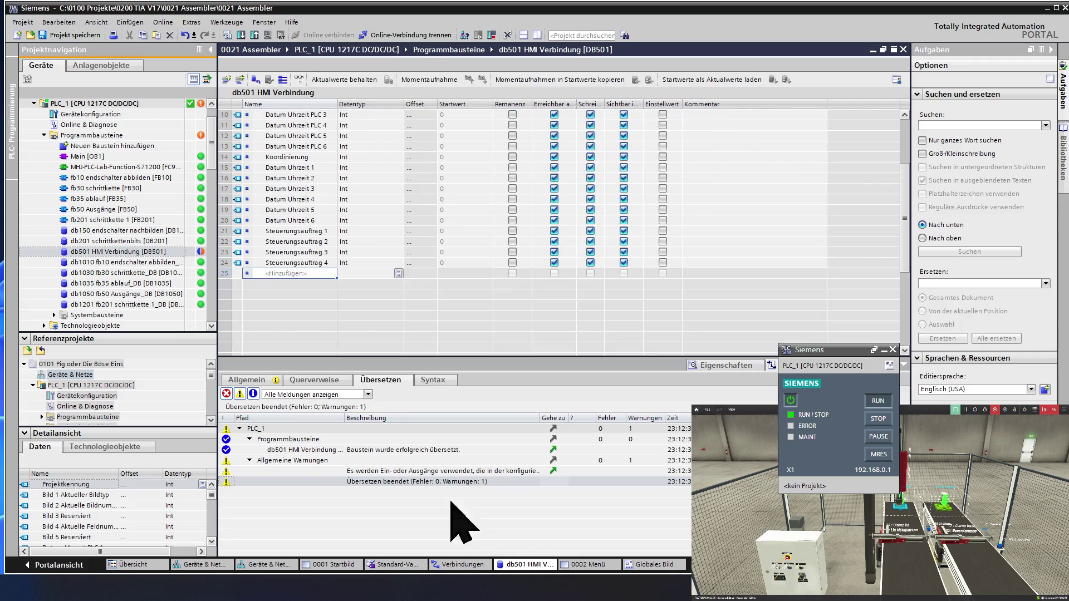
{"action": "left_click", "coordinate": [288, 273]}
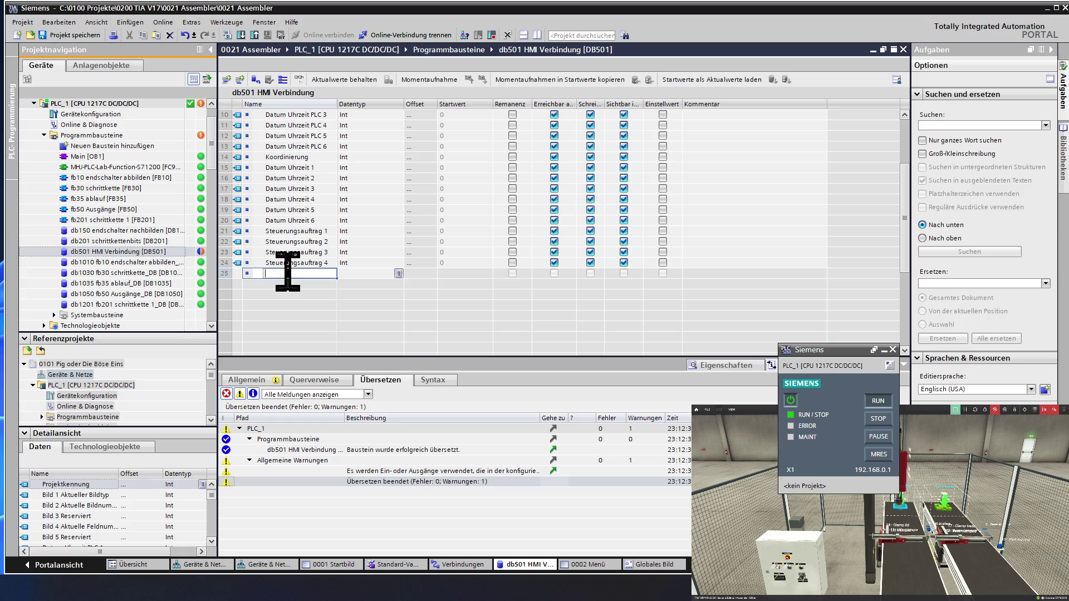
{"action": "type", "text": "Datensatz 1"}
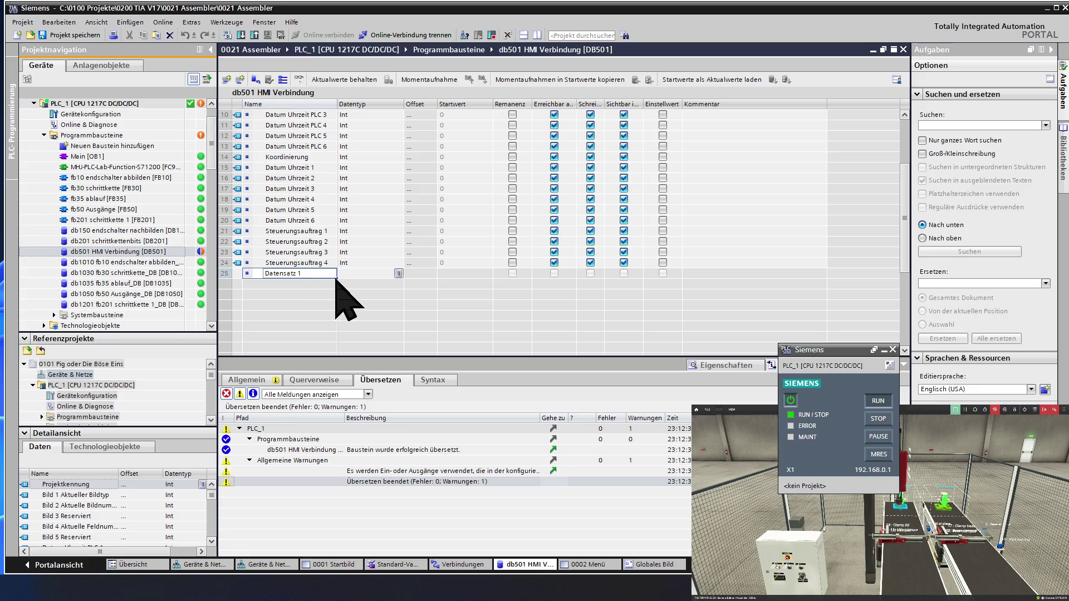
{"action": "left_click_drag", "start_coordinate": [337, 282], "coordinate": [333, 314]}
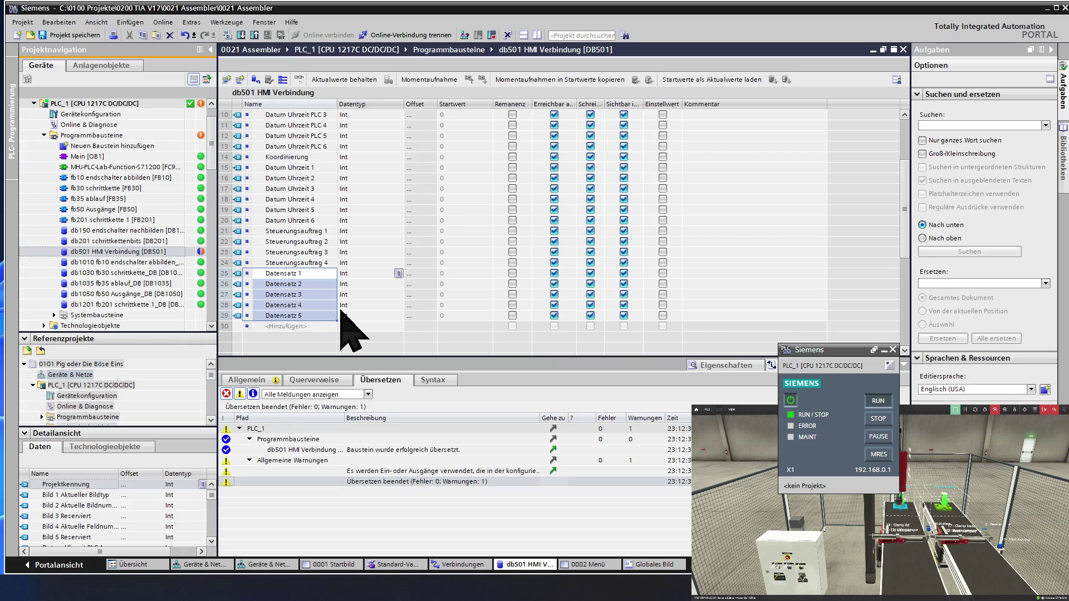
{"action": "left_click", "coordinate": [366, 309]}
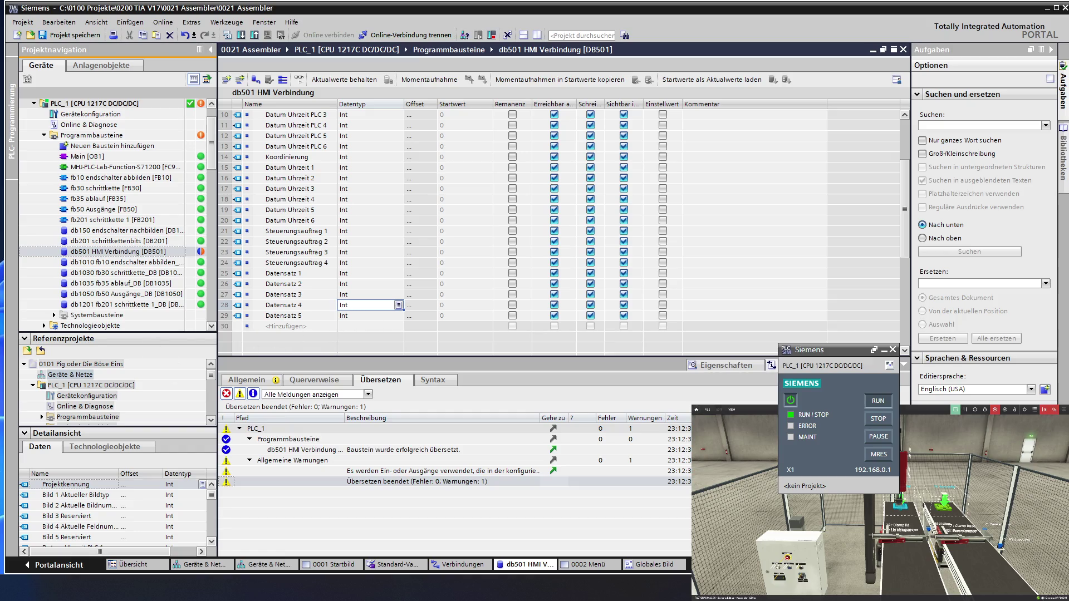
{"action": "key", "text": "alt+Tab"}
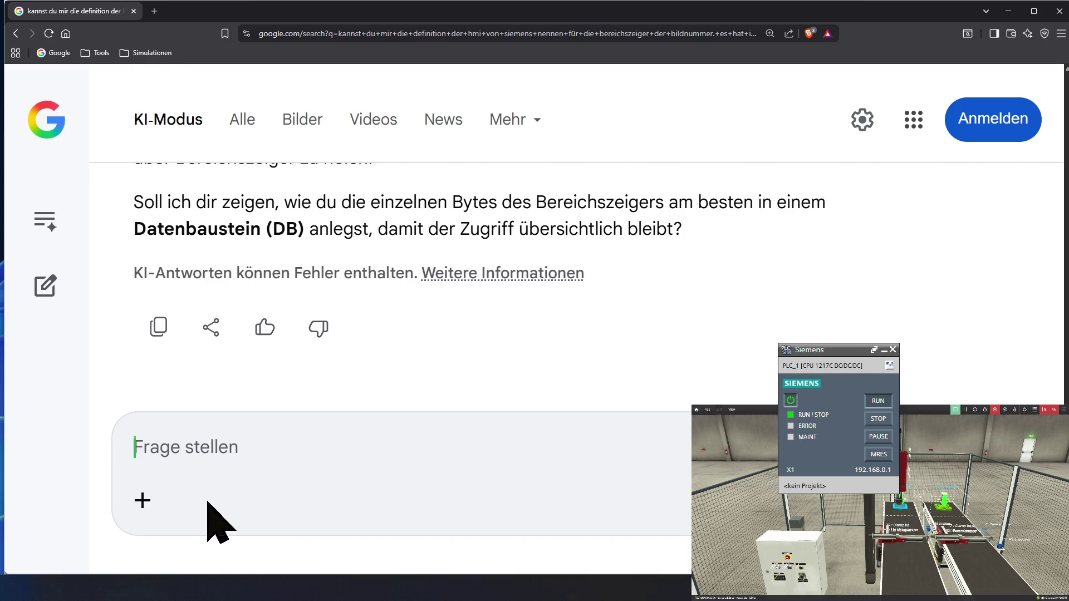
Ask Google AI Mode 'zeige die struktur für den steuerungsauftrag' and read the answer.
{"action": "type", "text": "z"}
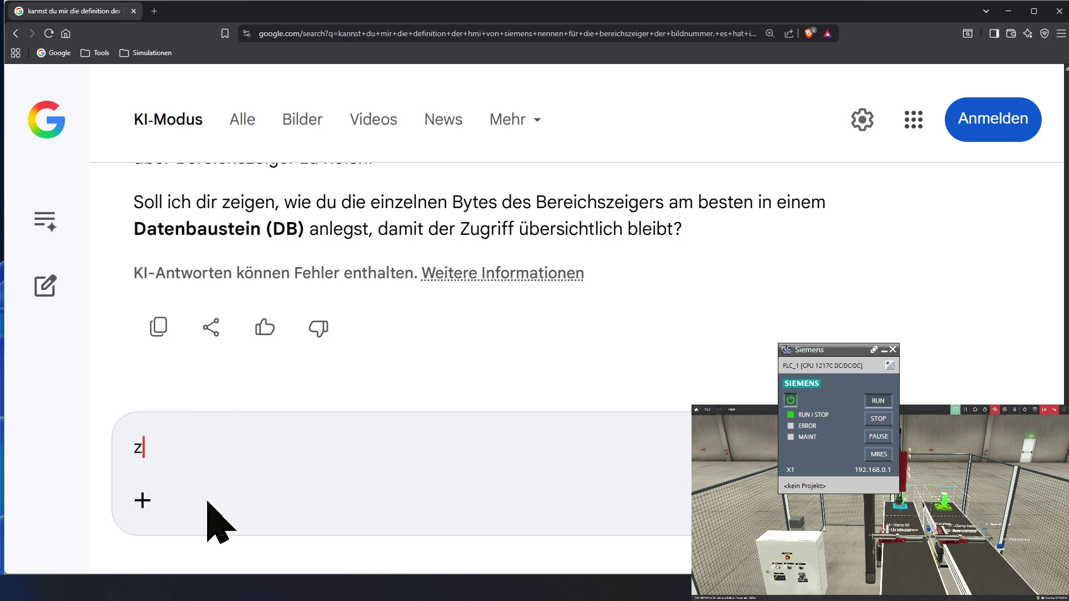
{"action": "type", "text": "eige di"}
{"action": "type", "text": "e stru"}
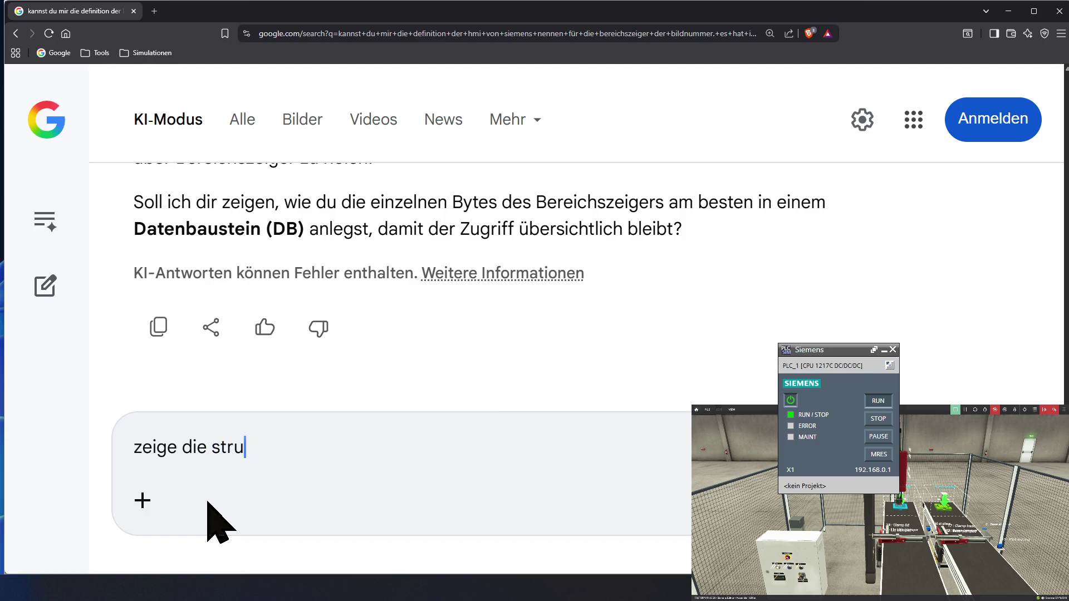
{"action": "type", "text": "ktur fü"}
{"action": "type", "text": "r den "}
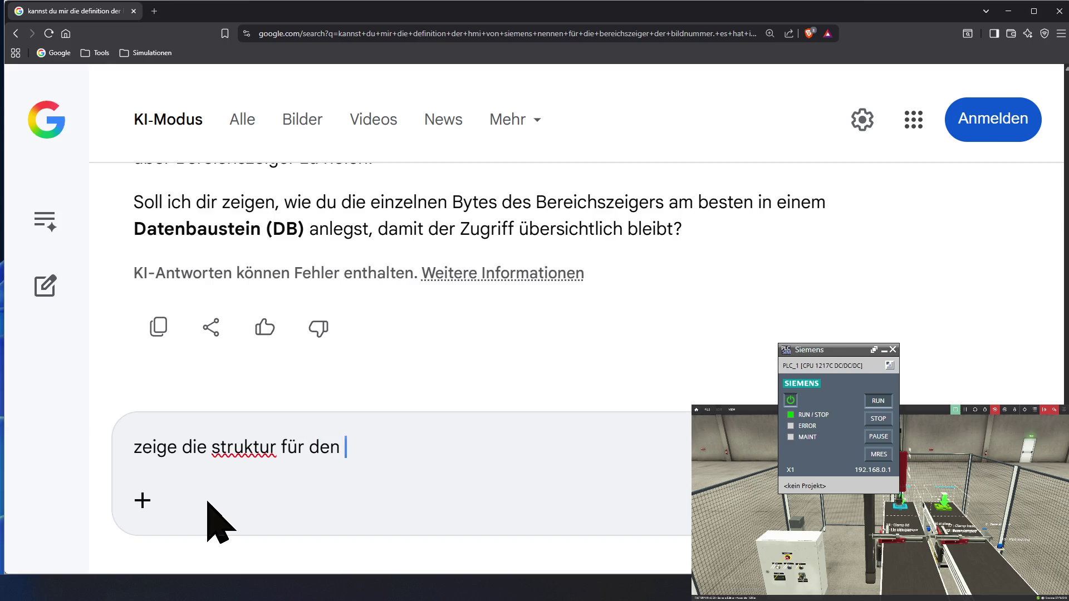
{"action": "type", "text": "steuerungs"}
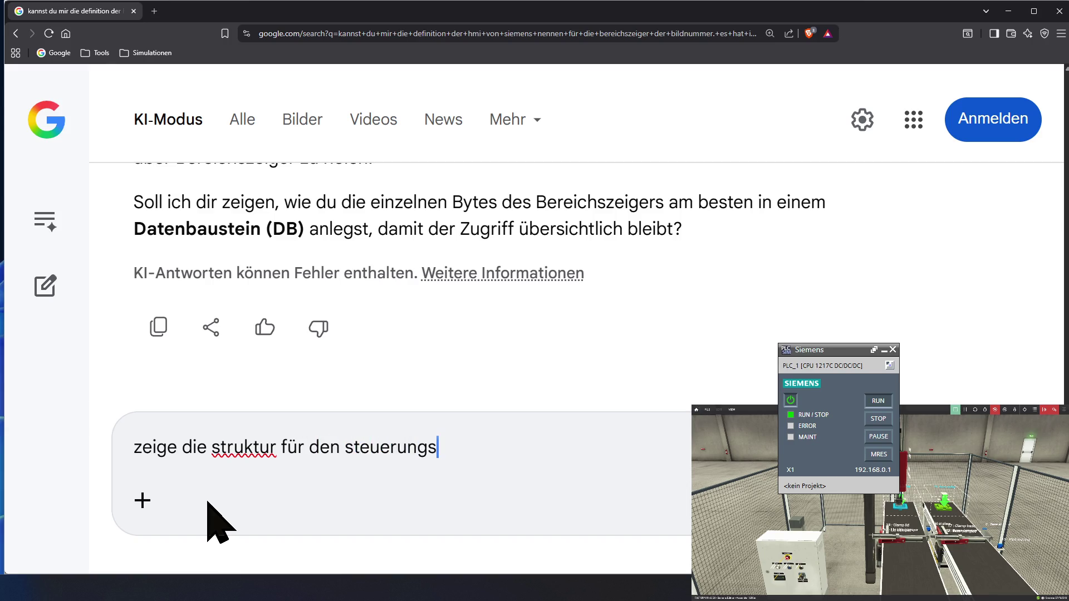
{"action": "type", "text": "auftrag"}
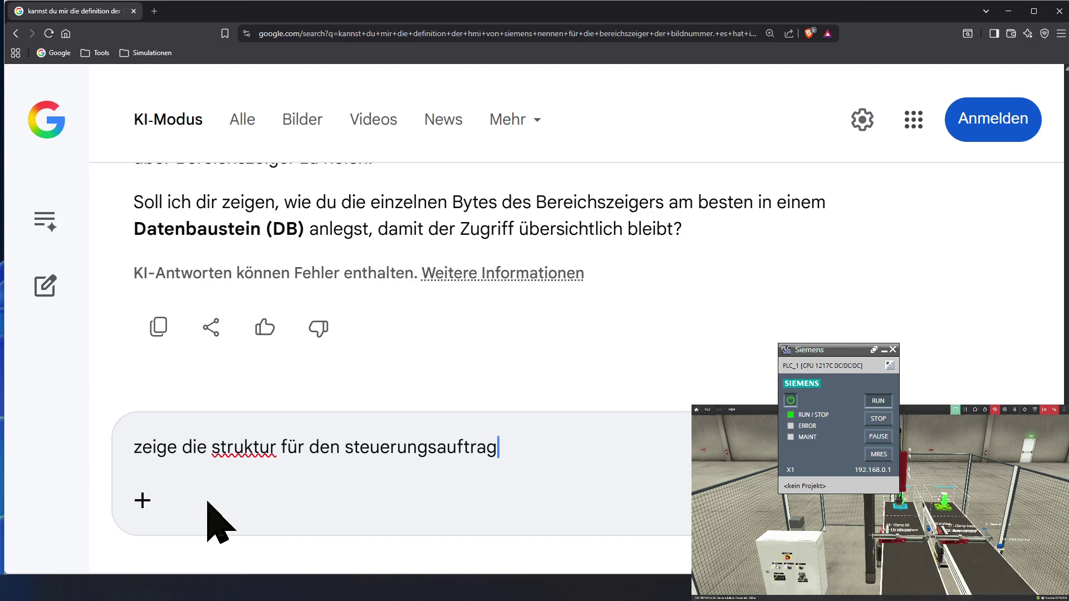
{"action": "key", "text": "Return"}
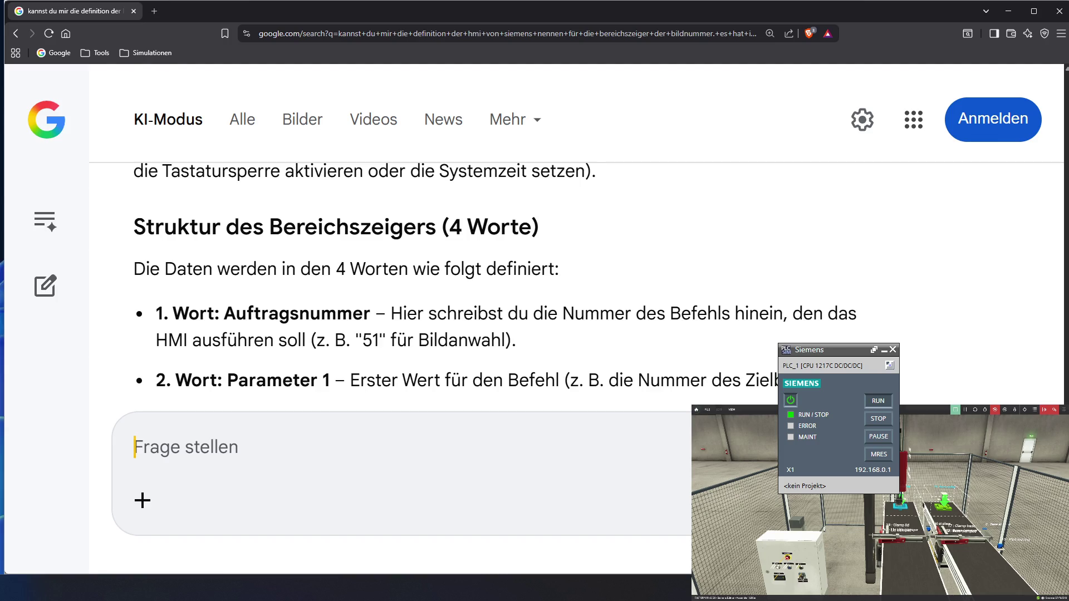
{"action": "key", "text": "alt+Tab"}
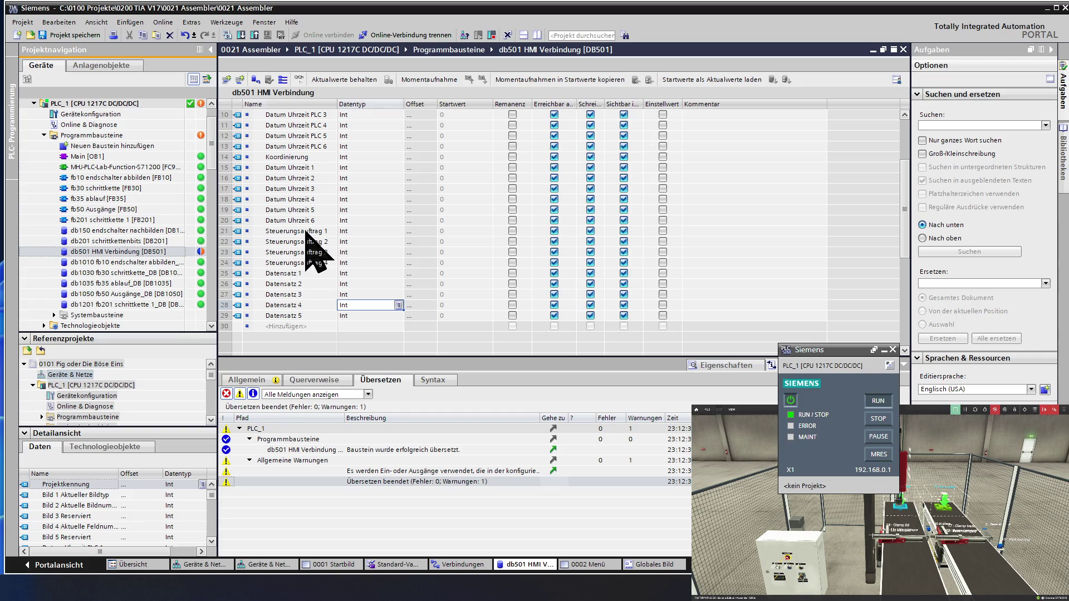
Rename Steuerungsauftrag 1 to Steuerungsauftrag 1 Auftragsnummer.
{"action": "left_click", "coordinate": [306, 231]}
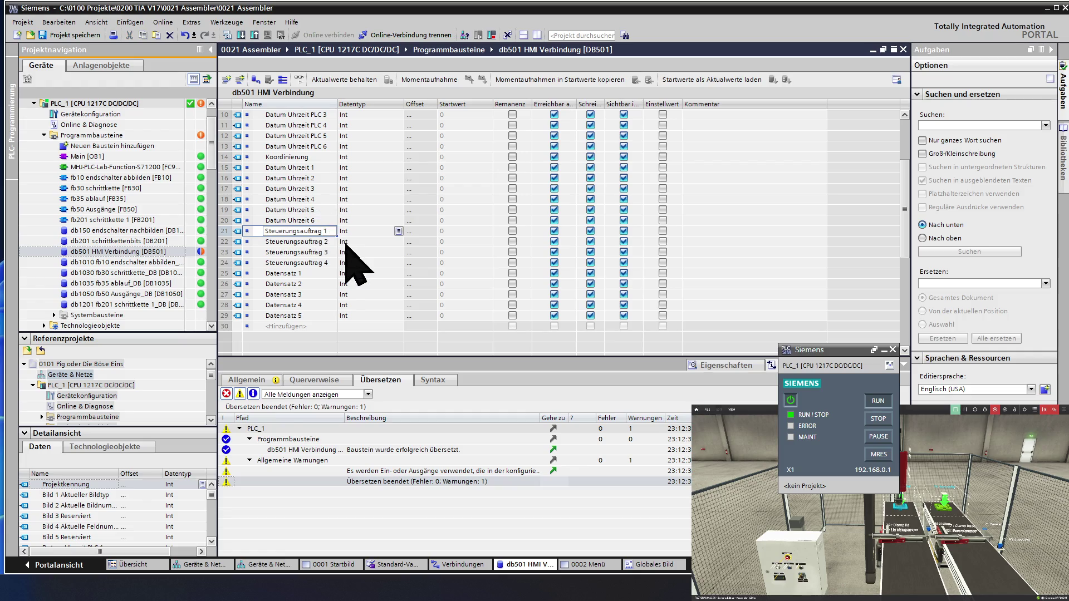
{"action": "type", "text": "A"}
{"action": "type", "text": "uftrags"}
{"action": "type", "text": "nummer"}
{"action": "left_click", "coordinate": [320, 243]}
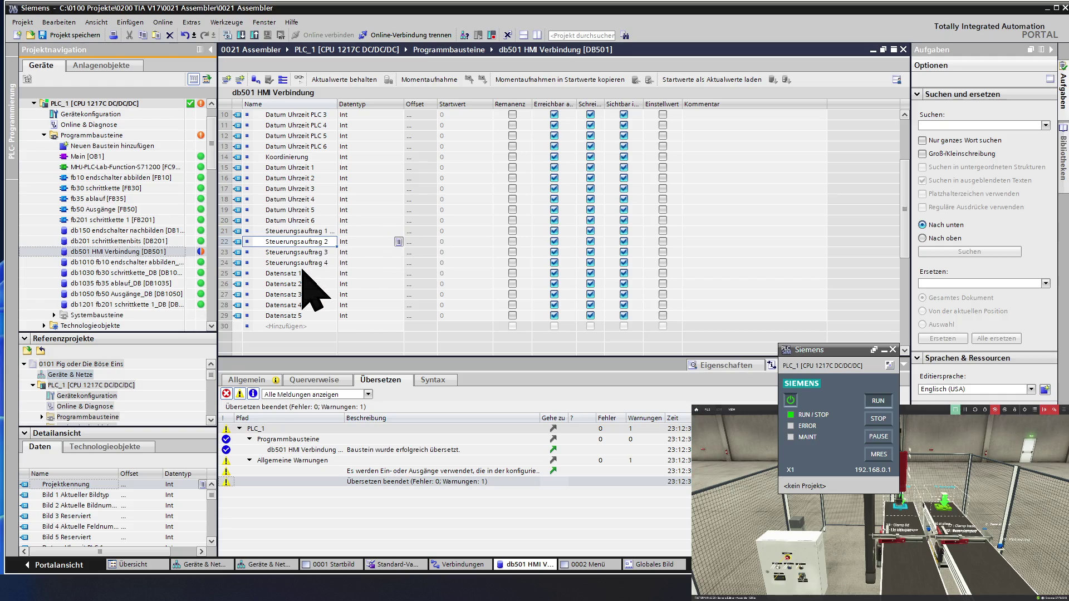
Widen the Name column and append 'Parameter' to the Steuerungsauftrag 2 name.
{"action": "left_click", "coordinate": [327, 252]}
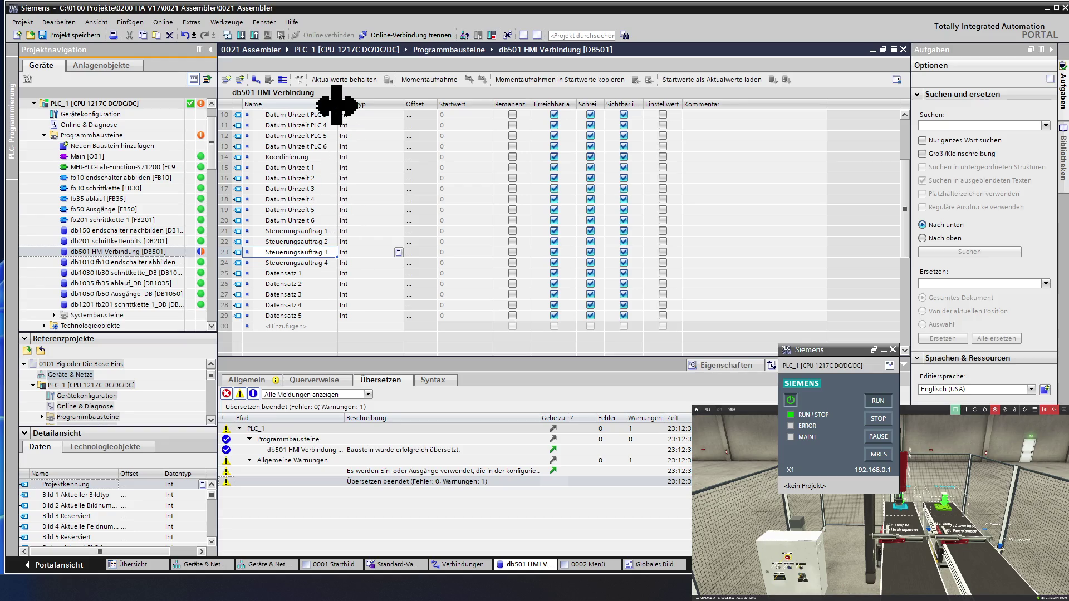
{"action": "left_click_drag", "start_coordinate": [336, 104], "coordinate": [357, 104]}
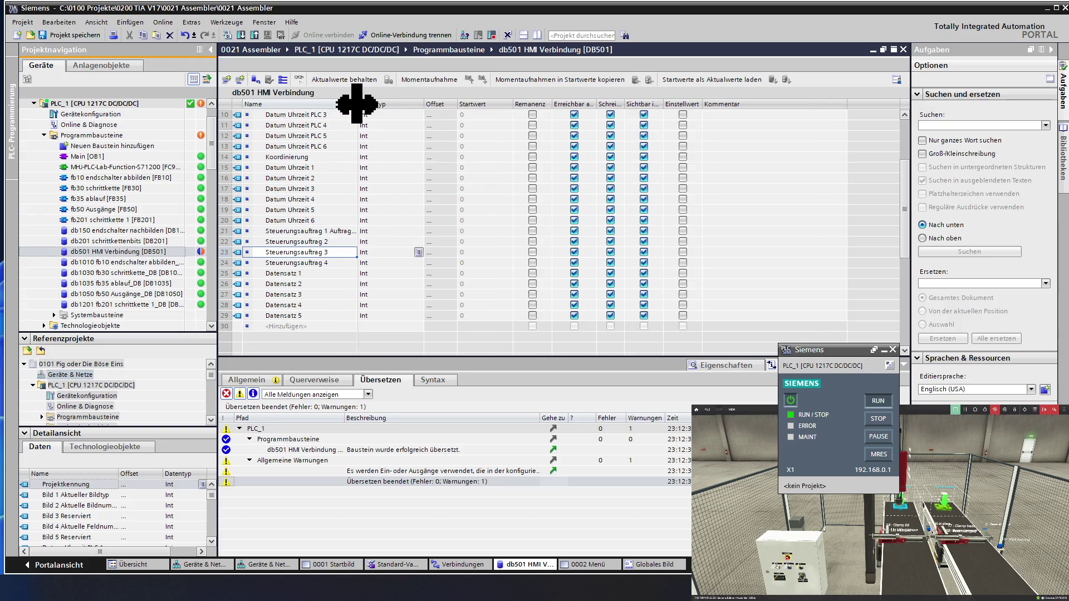
{"action": "double_click", "coordinate": [338, 241]}
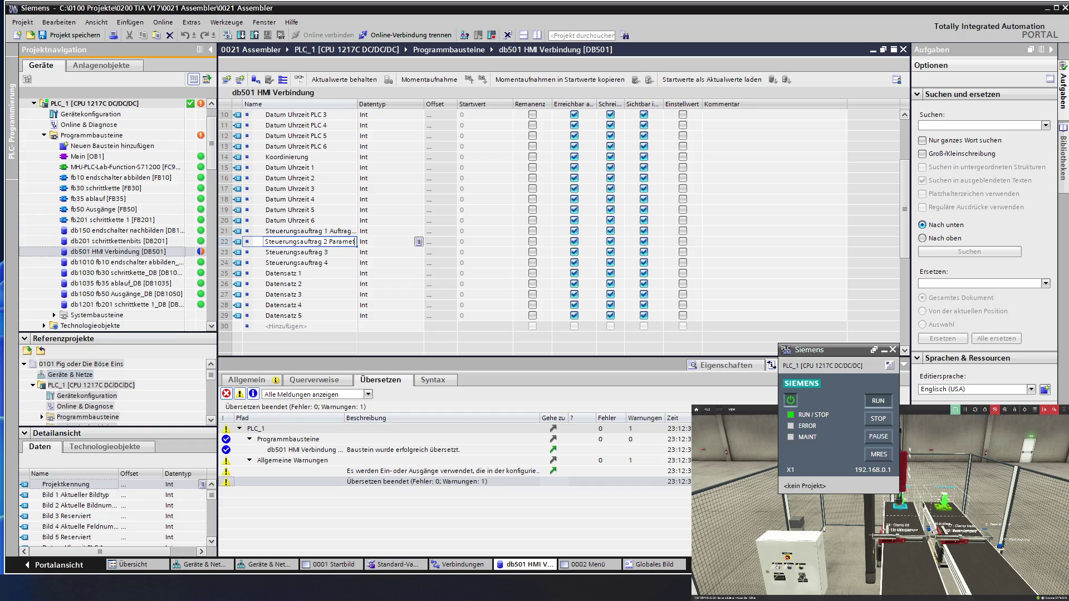
{"action": "type", "text": "er"}
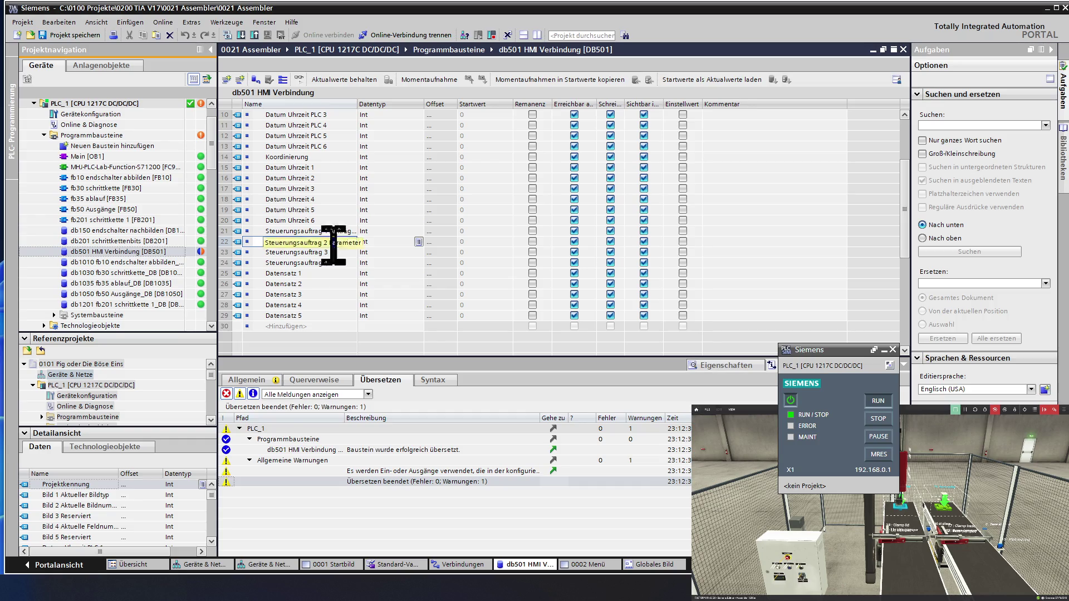
{"action": "left_click", "coordinate": [340, 252]}
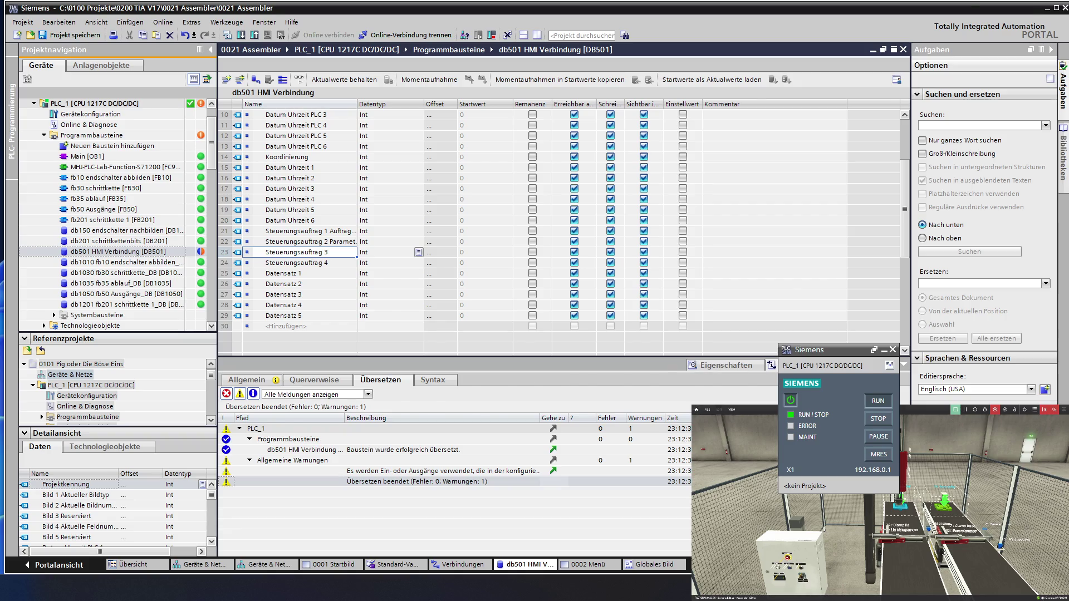
{"action": "key", "text": "alt+Tab"}
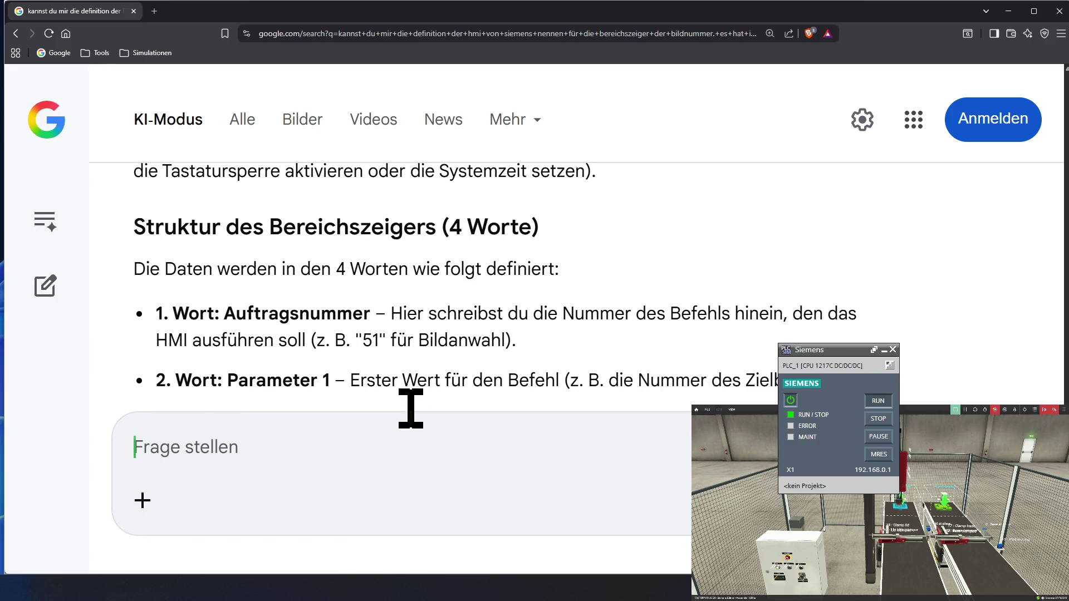
Scroll the AI answer down to the Parameter 3 bullet of the Steuerungsauftrag structure.
{"action": "scroll", "coordinate": [415, 410], "scroll_direction": "down", "scroll_amount": 1}
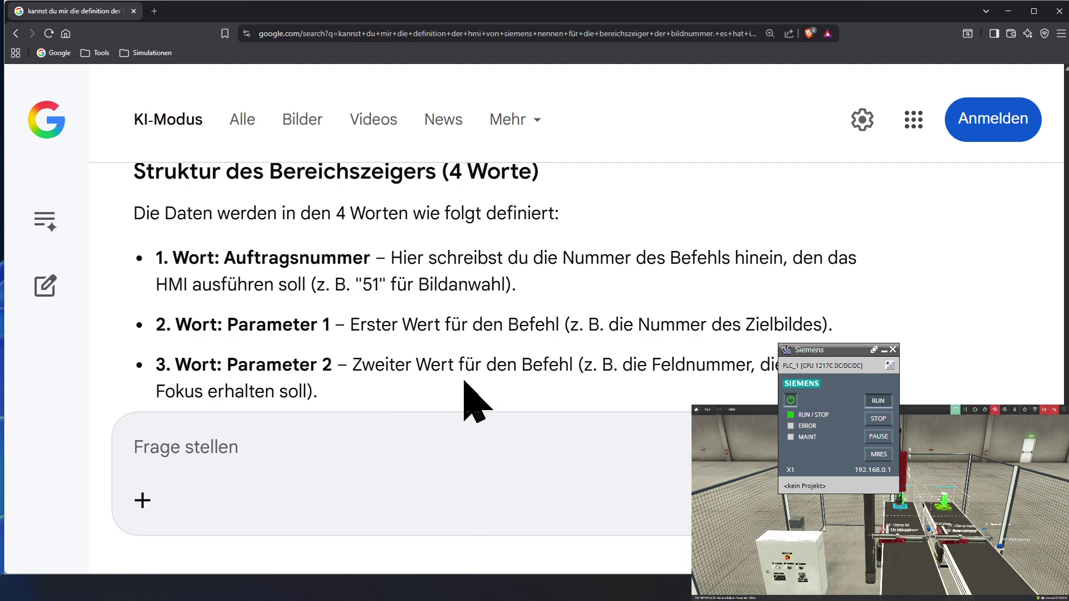
{"action": "scroll", "coordinate": [464, 383], "scroll_direction": "down", "scroll_amount": 1}
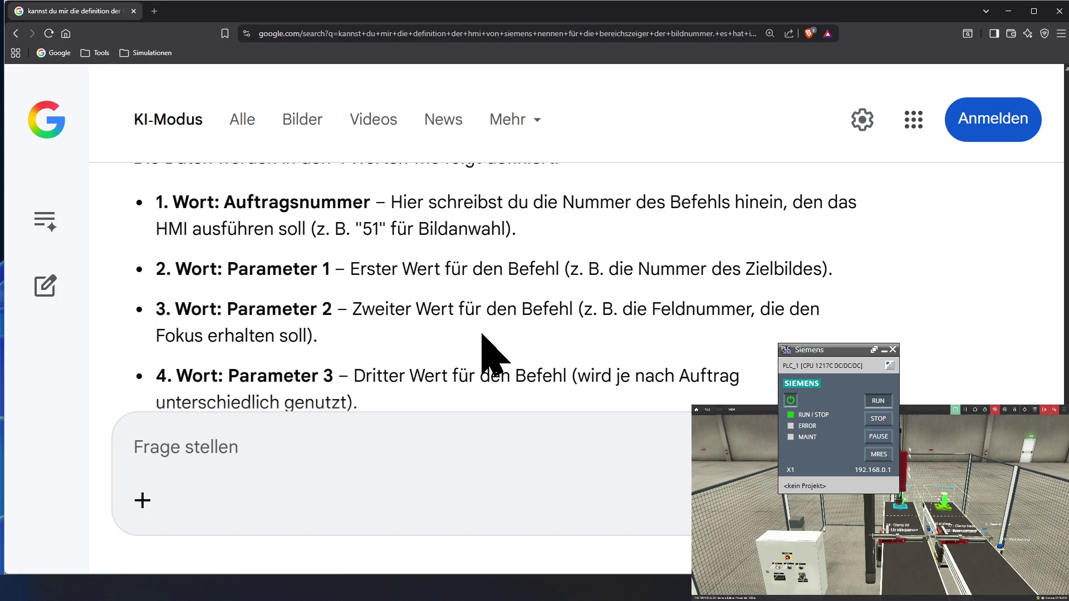
{"action": "scroll", "coordinate": [482, 335], "scroll_direction": "down", "scroll_amount": 1}
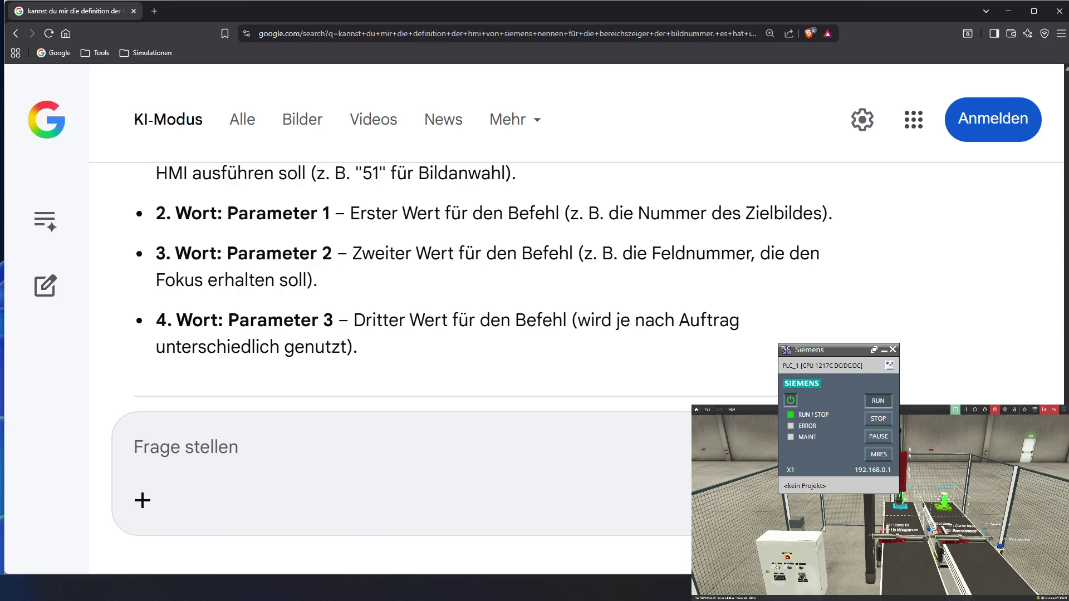
{"action": "key", "text": "alt+Tab"}
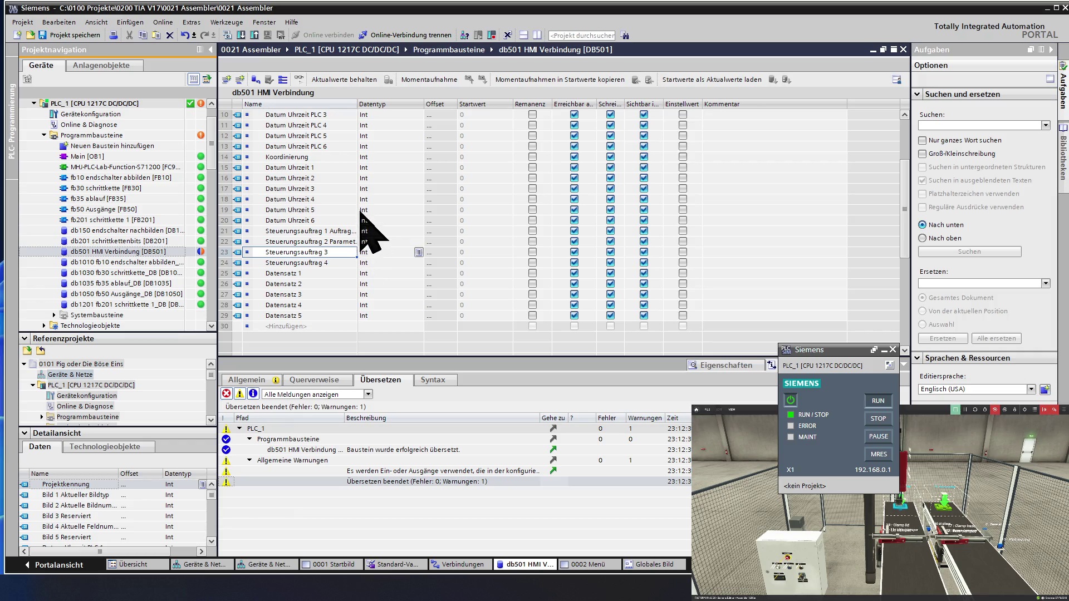
Widen the Name column further and rename Steuerungsauftrag 2 to end with Parameter 1.
{"action": "left_click_drag", "start_coordinate": [359, 109], "coordinate": [387, 109]}
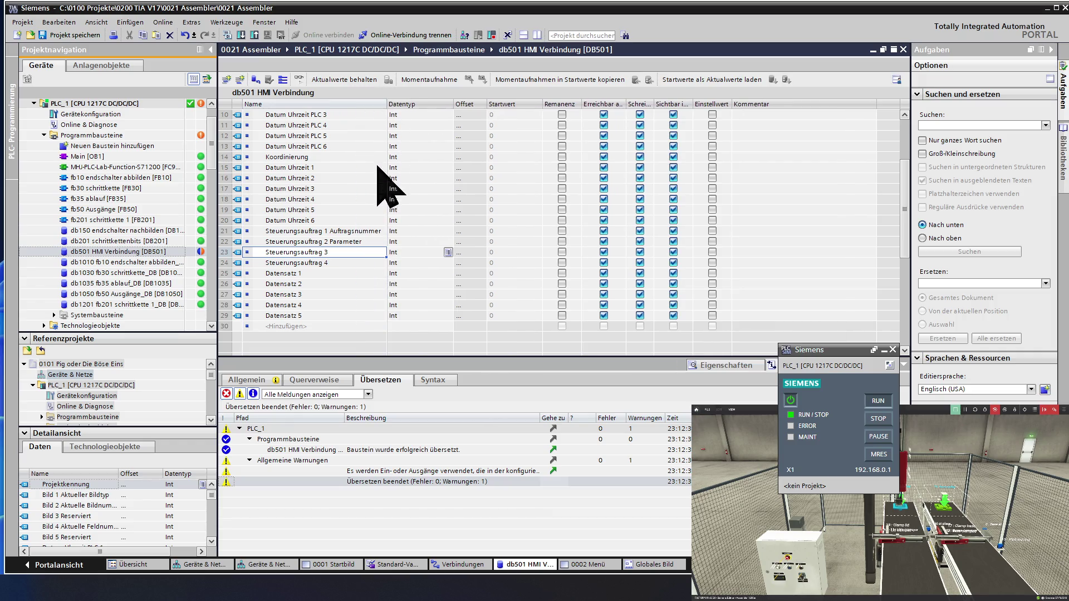
{"action": "left_click", "coordinate": [375, 243]}
{"action": "left_click", "coordinate": [374, 241]}
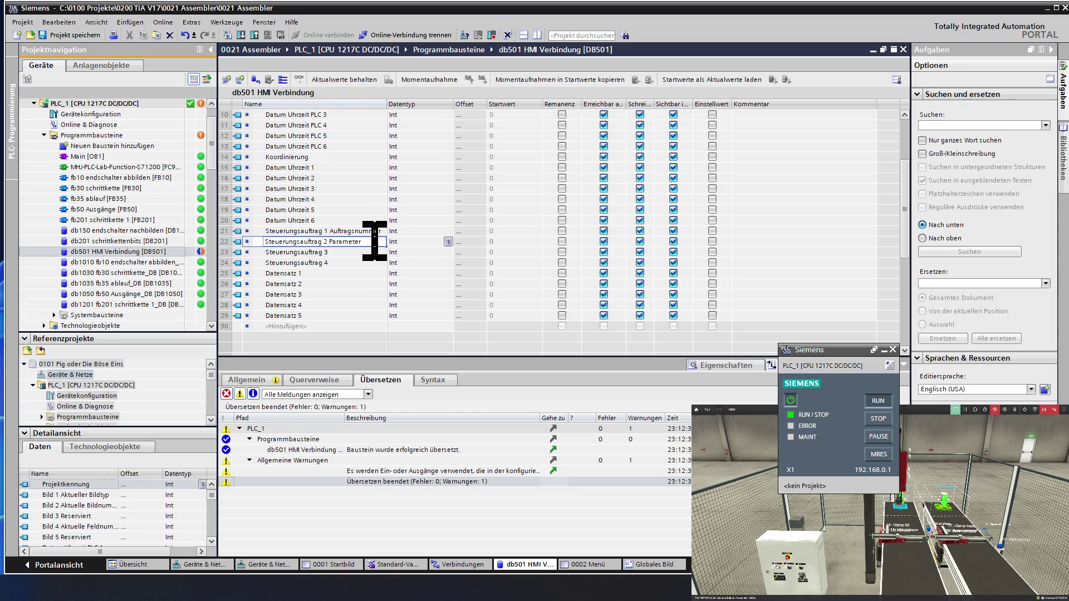
{"action": "type", "text": " 1"}
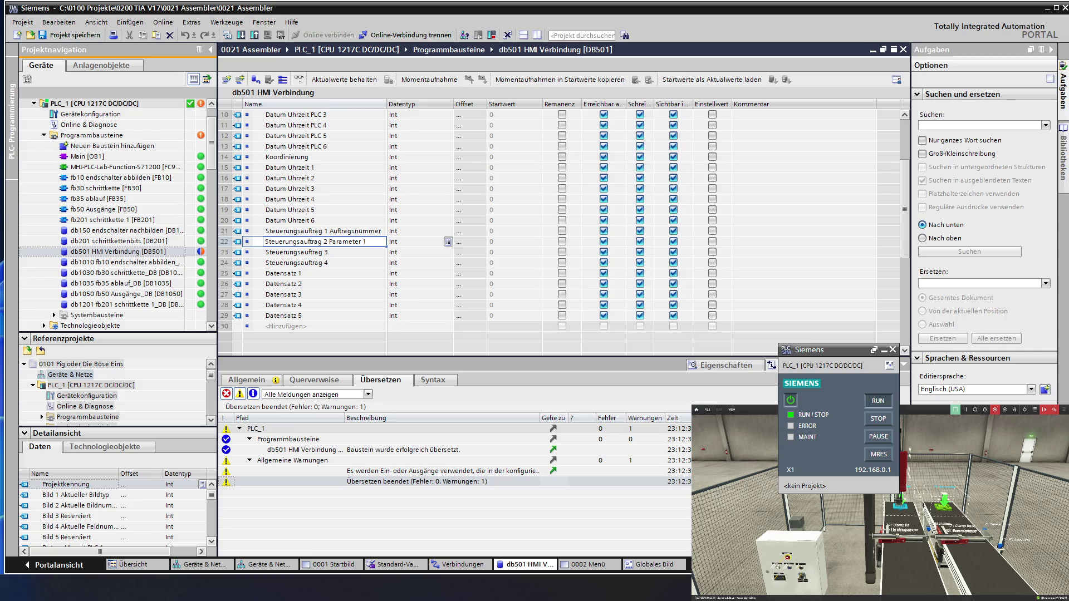
{"action": "key", "text": "shift+Left"}
{"action": "key", "text": "shift+Left"}
{"action": "key", "text": "shift+Left"}
{"action": "key", "text": "shift+Left"}
{"action": "key", "text": "shift+Left"}
{"action": "left_click", "coordinate": [358, 252]}
Rename Steuerungsauftrag 3 and 4 to end with Parameter 2 and Parameter 3.
{"action": "key", "text": "End"}
{"action": "type", "text": "Parameter 1"}
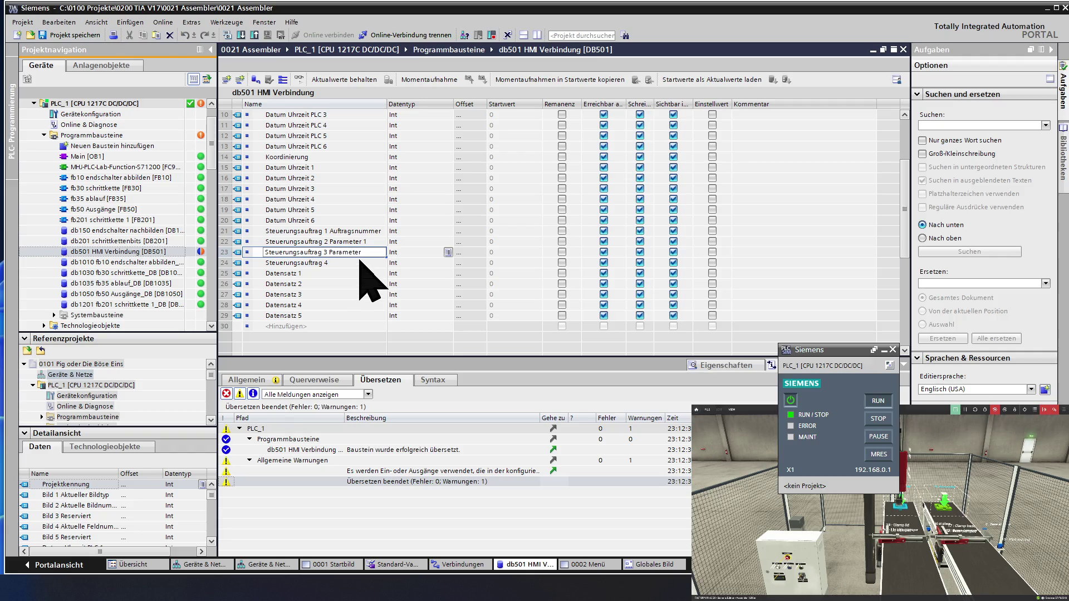
{"action": "type", "text": "3"}
{"action": "key", "text": "Down"}
{"action": "key", "text": "End"}
{"action": "type", "text": "Parameter"}
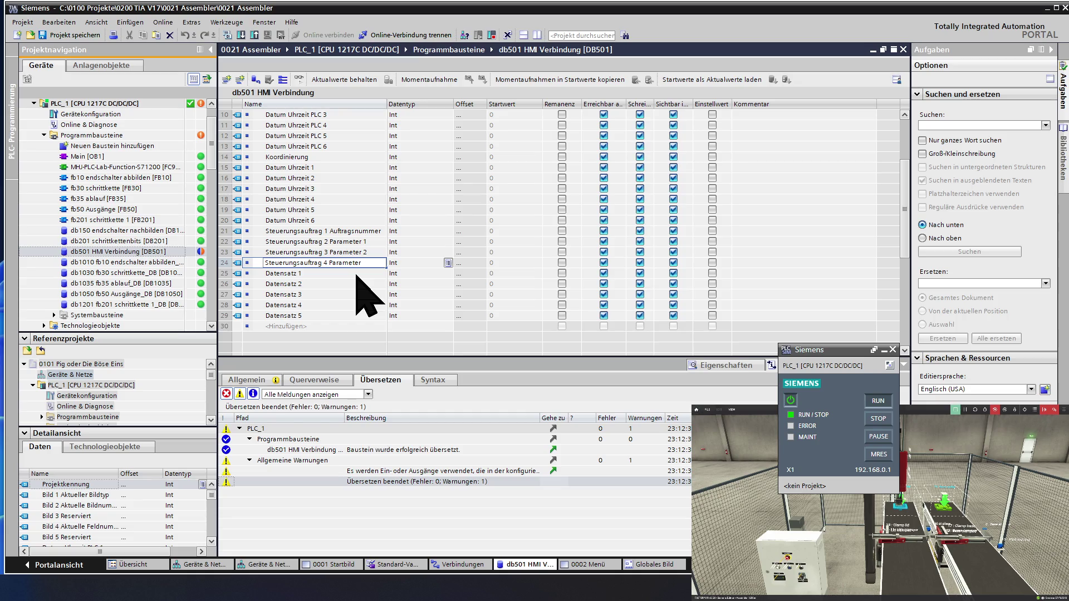
{"action": "type", "text": " 13"}
{"action": "left_click", "coordinate": [354, 271]}
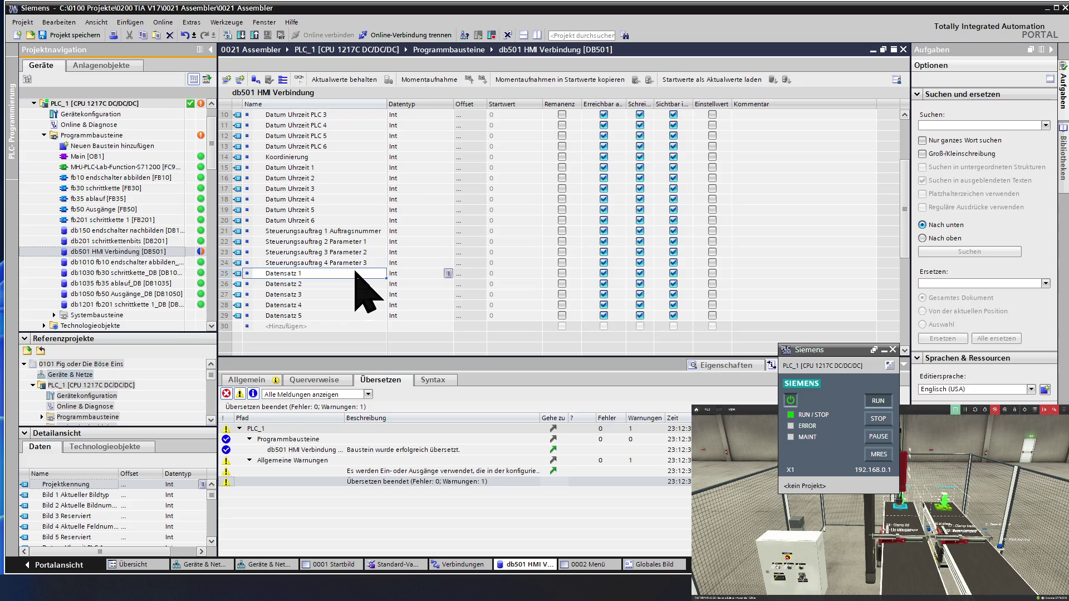
{"action": "left_click", "coordinate": [224, 232]}
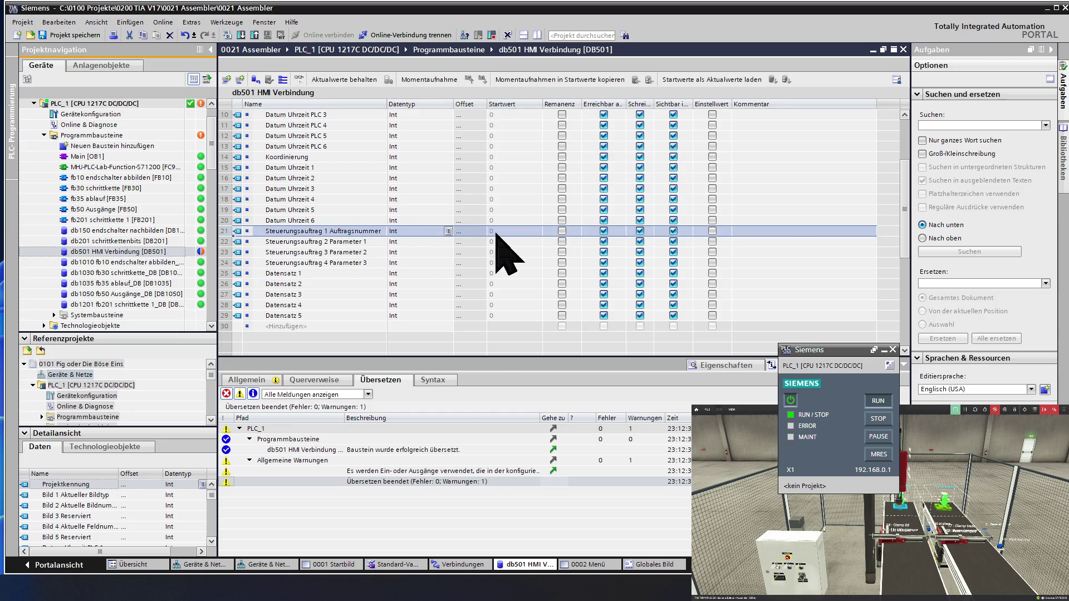
Comment Steuerungsauftrag 1 as '51 ist Bildanwahl' and Steuerungsauftrag 2 as 'Zielbild'.
{"action": "left_click", "coordinate": [746, 231]}
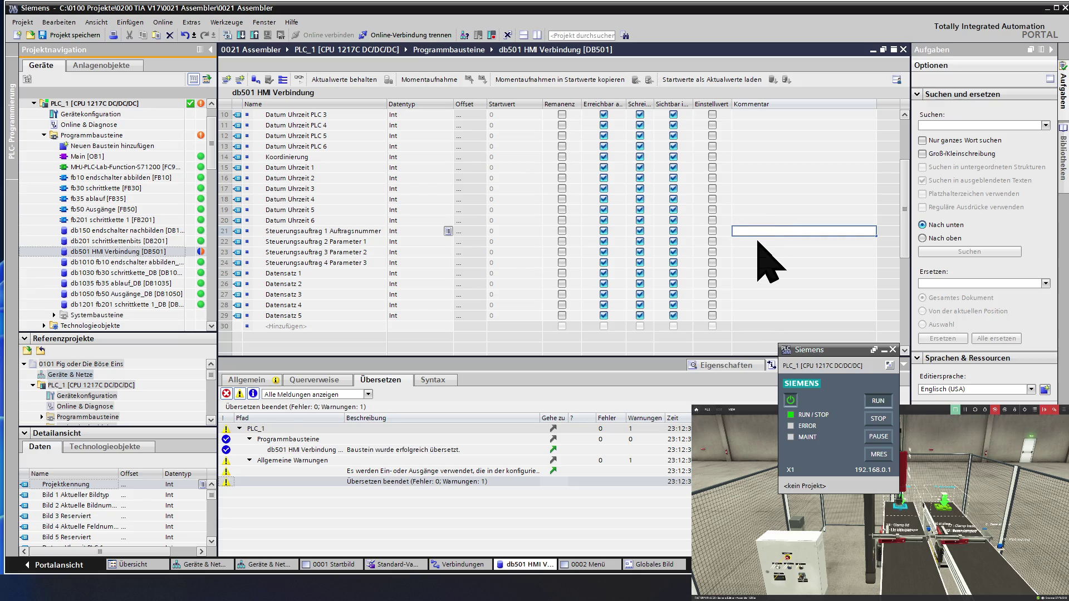
{"action": "type", "text": "51"}
{"action": "key", "text": "Delete"}
{"action": "double_click", "coordinate": [754, 244]}
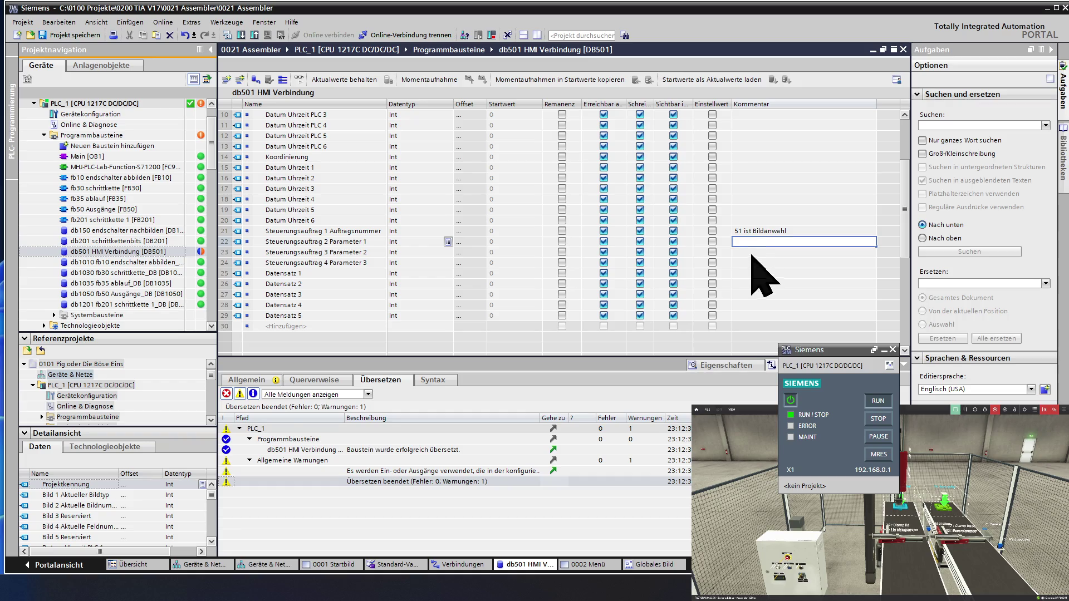
{"action": "type", "text": "Zielbild"}
{"action": "key", "text": "Return"}
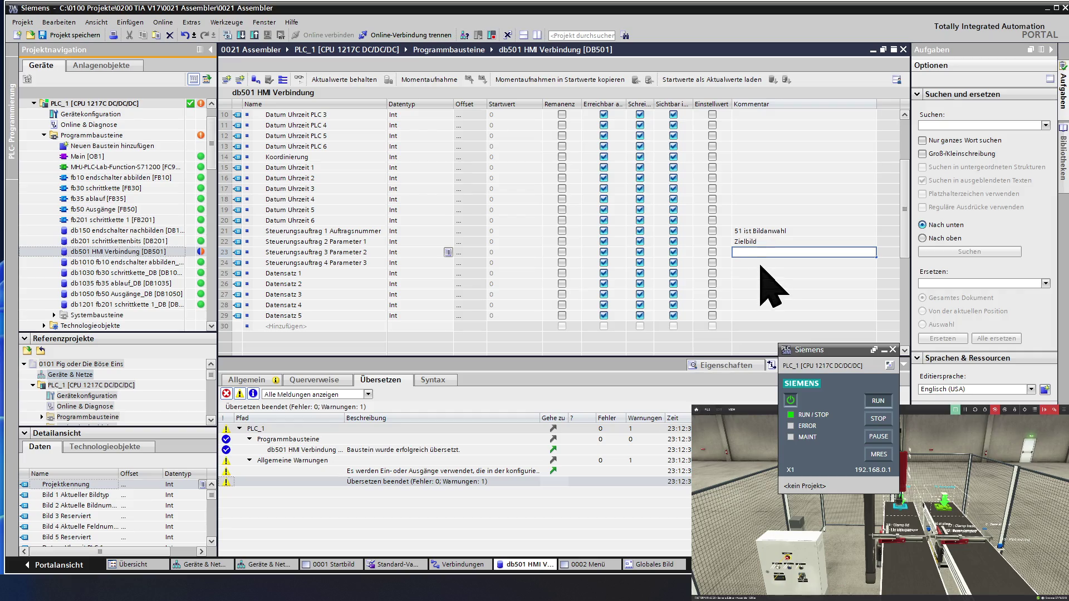
Comment Steuerungsauftrag 3 as 'Feldnummer' and Steuerungsauftrag 4 as 'je nach Auftrag unterschiedlich'.
{"action": "type", "text": "Feldnummer"}
{"action": "key", "text": "Return"}
{"action": "type", "text": "je nach Auftrag unterschiedlich"}
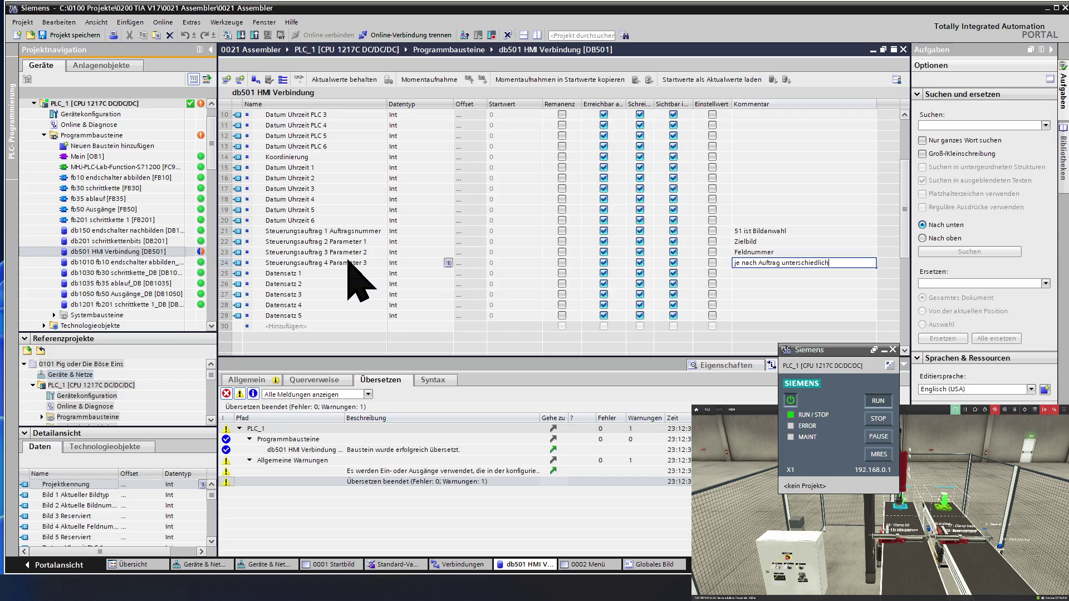
{"action": "left_click", "coordinate": [224, 264]}
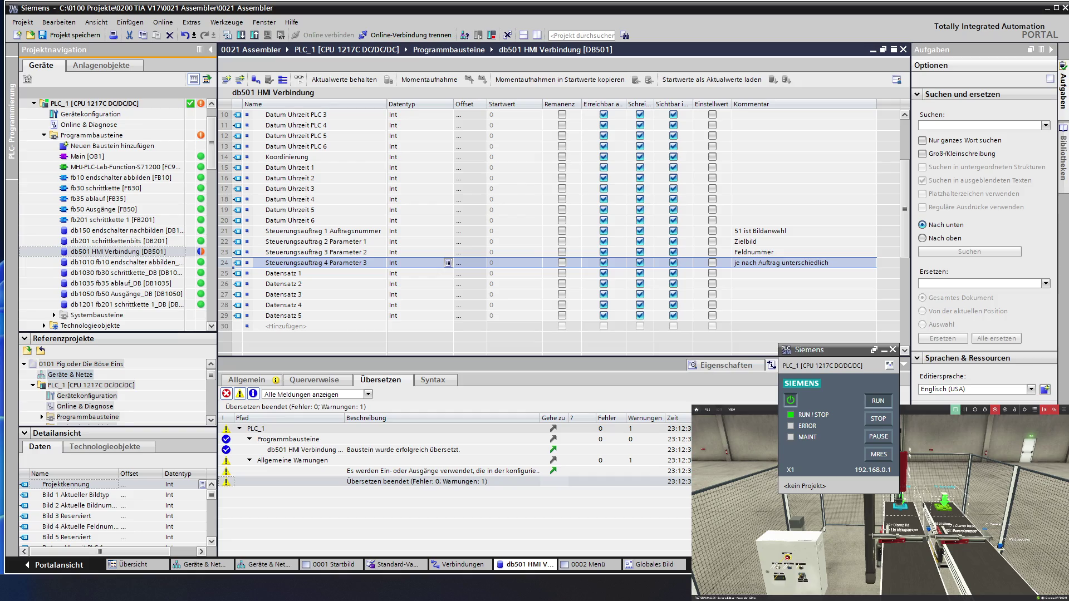
{"action": "key", "text": "alt+Tab"}
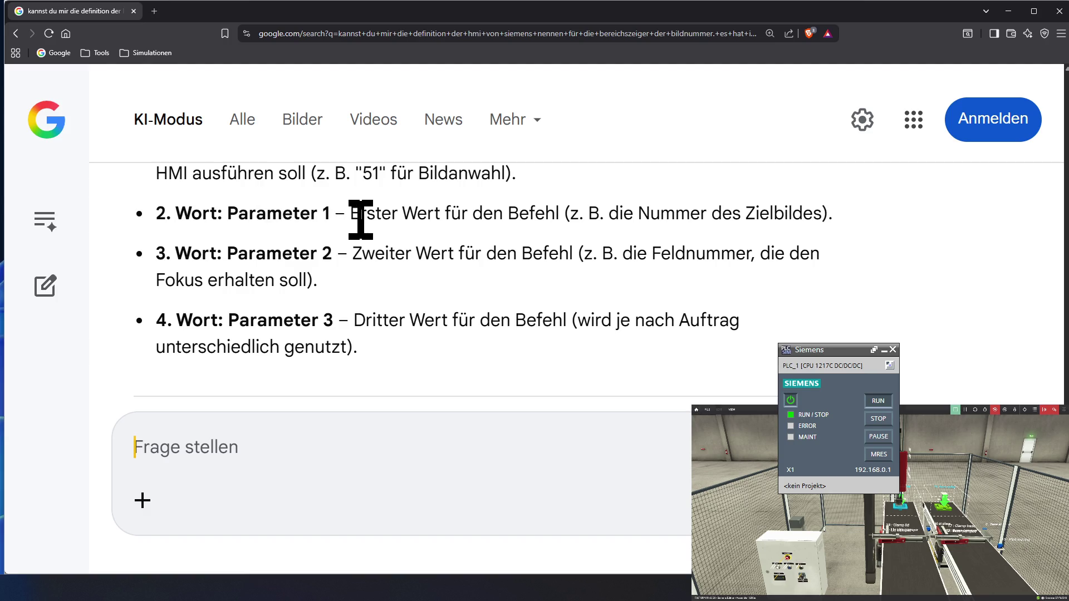
Scroll the AI answer back up to '1. Wort: Auftragsnummer', then minimize the browser.
{"action": "scroll", "coordinate": [361, 220], "scroll_direction": "up", "scroll_amount": 1}
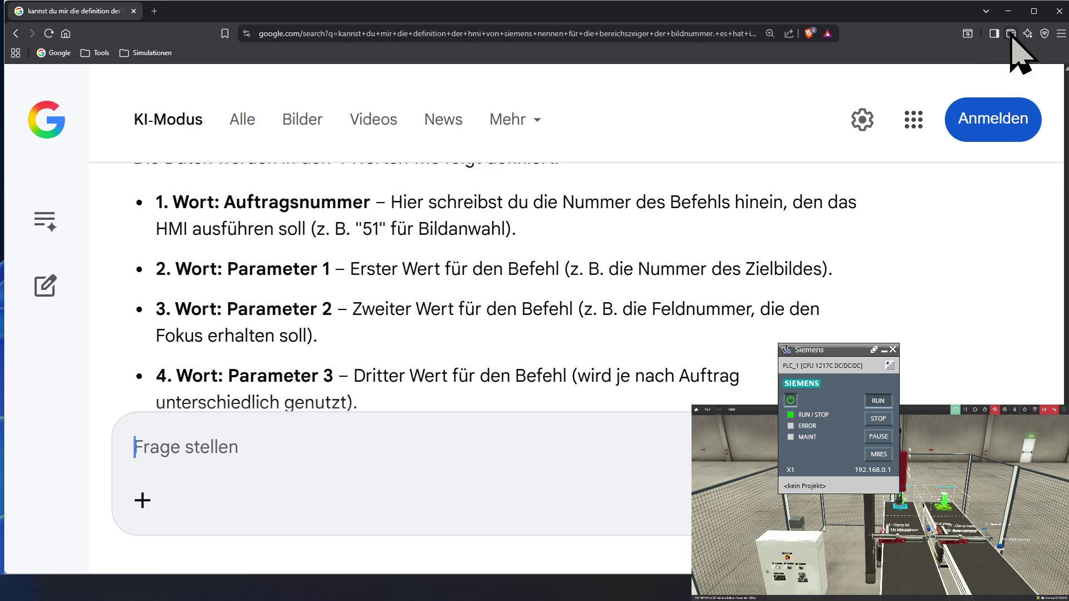
{"action": "left_click", "coordinate": [1008, 11]}
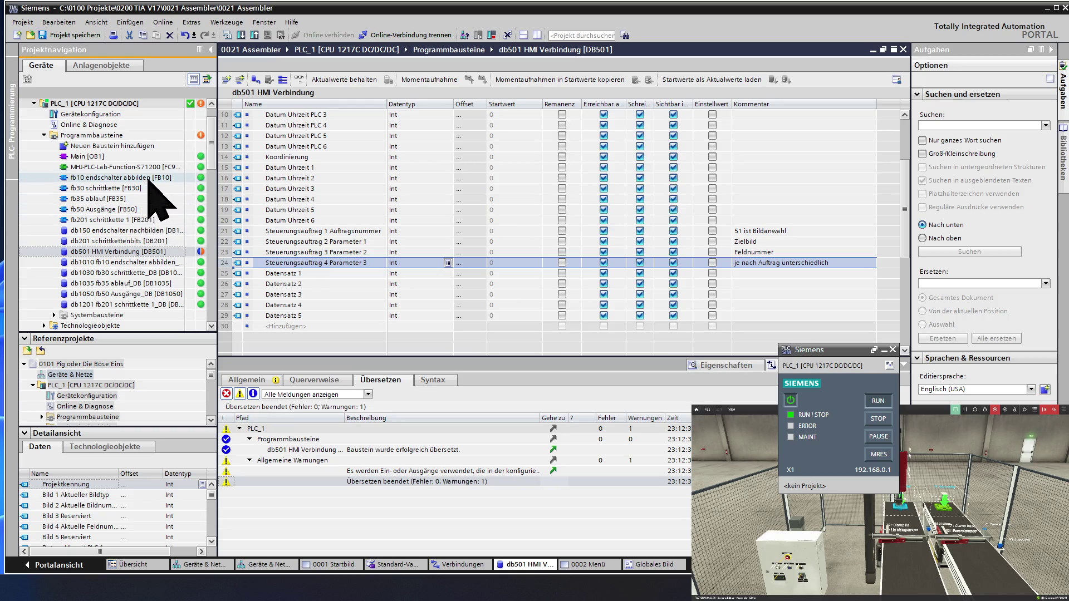
Compile db501 with Übersetzen > Software (nur Änderungen).
{"action": "right_click", "coordinate": [164, 253]}
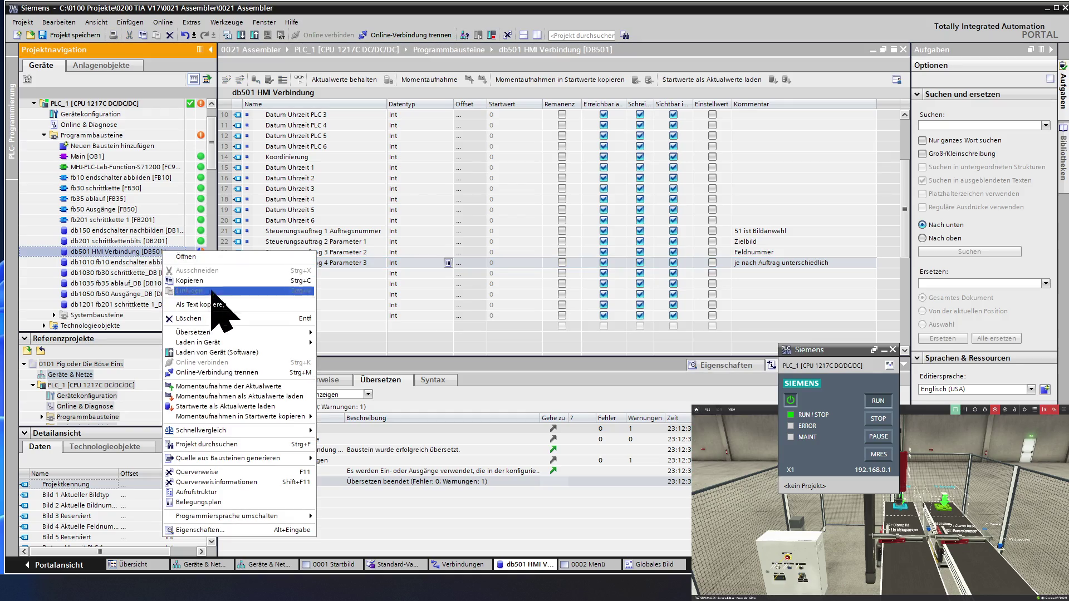
{"action": "mouse_move", "coordinate": [214, 336]}
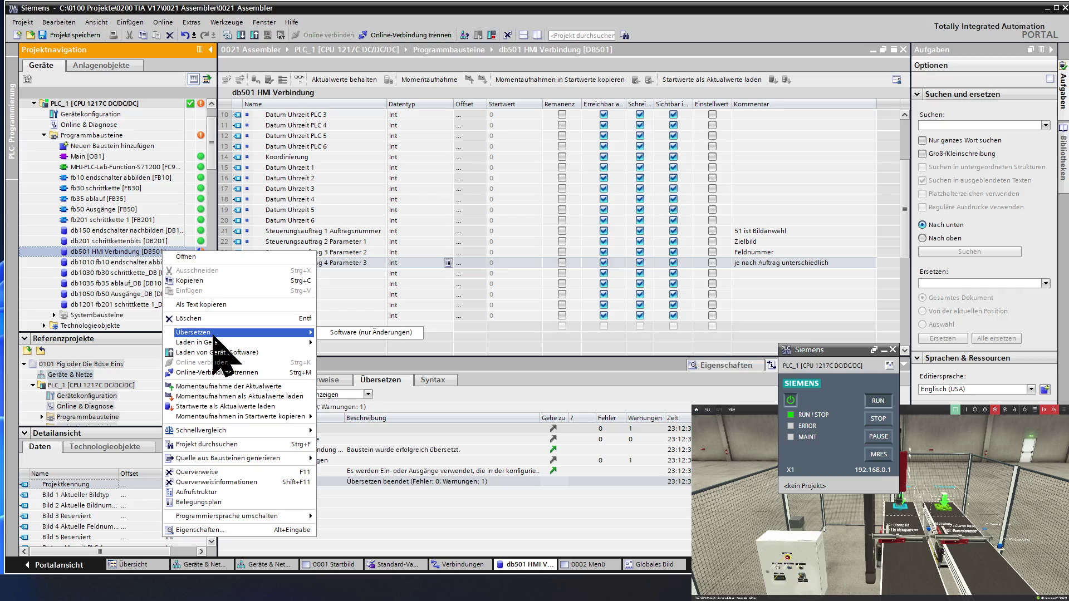
{"action": "left_click", "coordinate": [345, 333]}
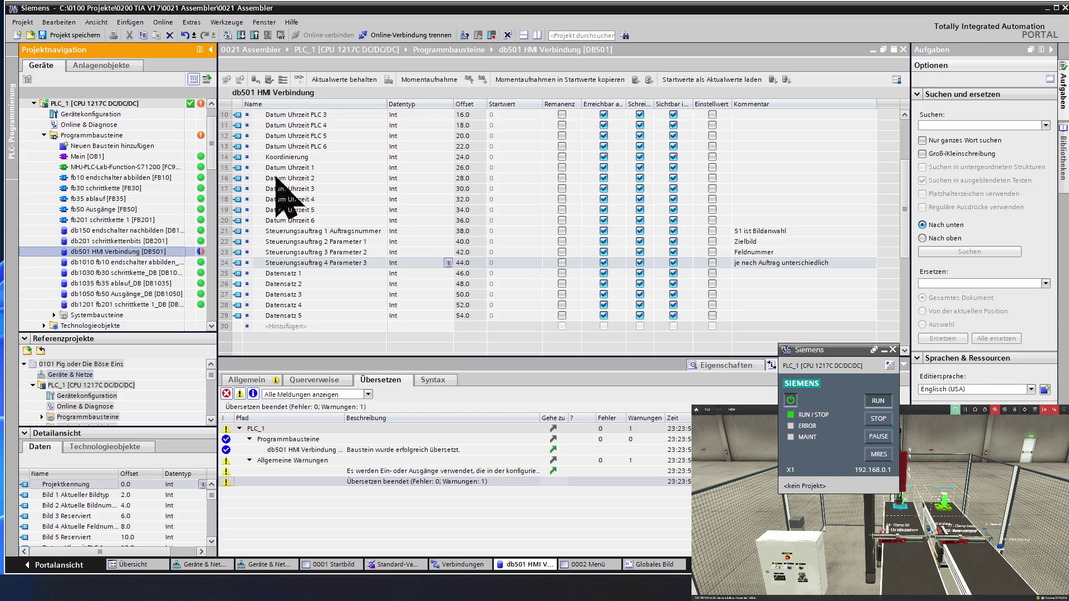
Check the offsets of Koordinierung, Datum Uhrzeit 1 and Steuerungsauftrag 1 Auftragsnummer.
{"action": "left_click", "coordinate": [229, 157]}
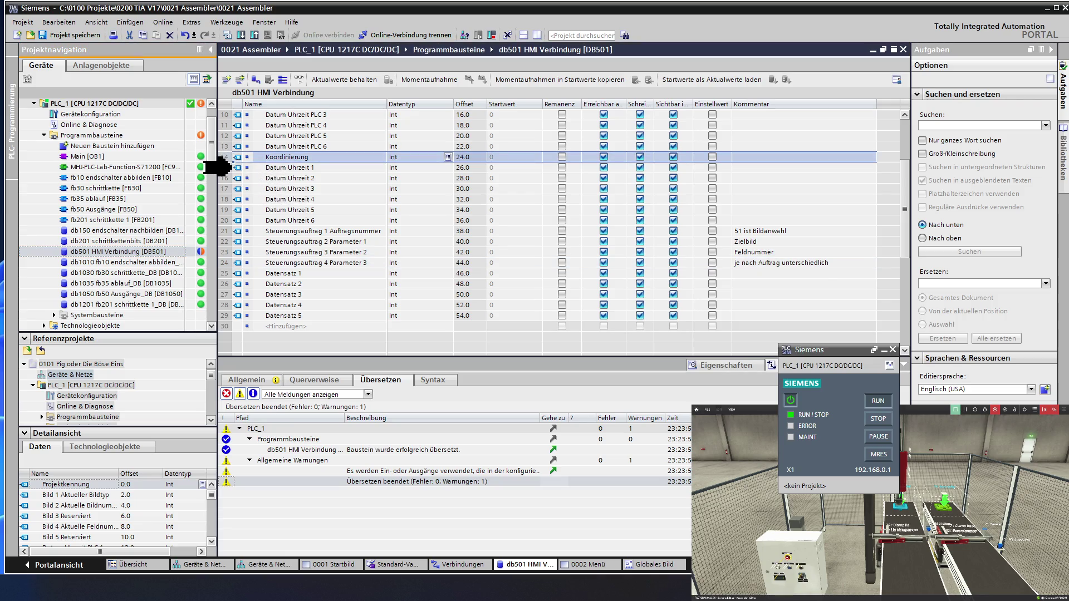
{"action": "left_click", "coordinate": [229, 166]}
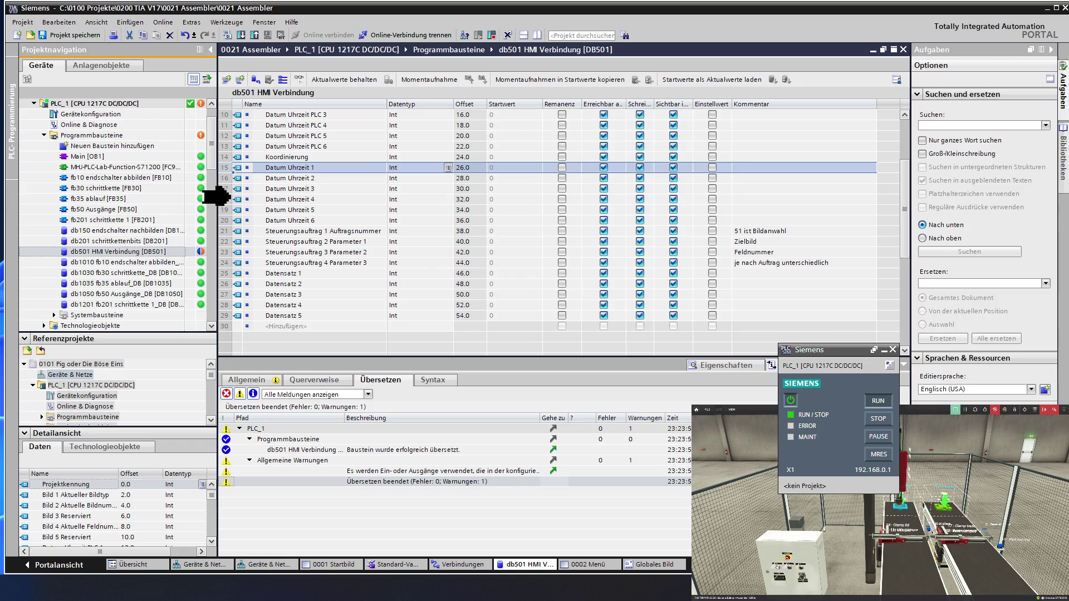
{"action": "left_click", "coordinate": [227, 230]}
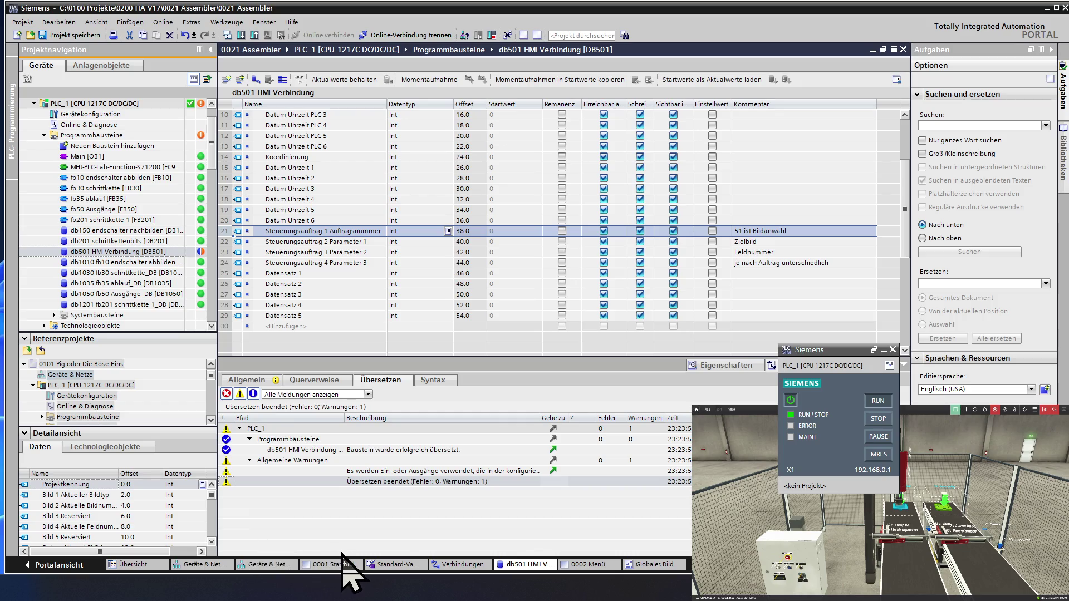
In the HMI connections editor, activate the Steuerungsauftrag area pointer.
{"action": "left_click", "coordinate": [453, 565]}
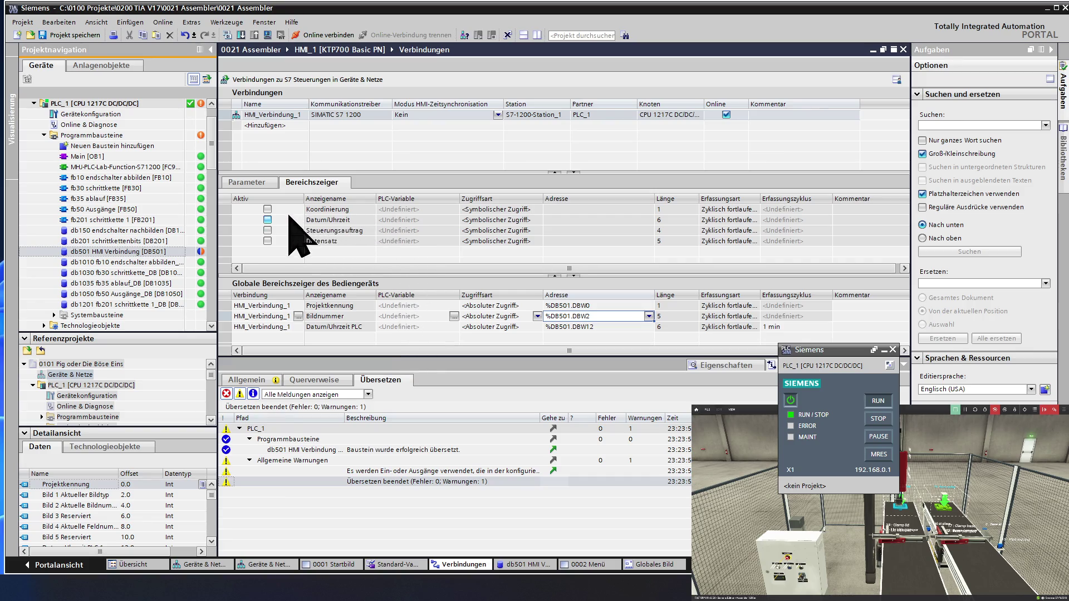
{"action": "left_click", "coordinate": [270, 316]}
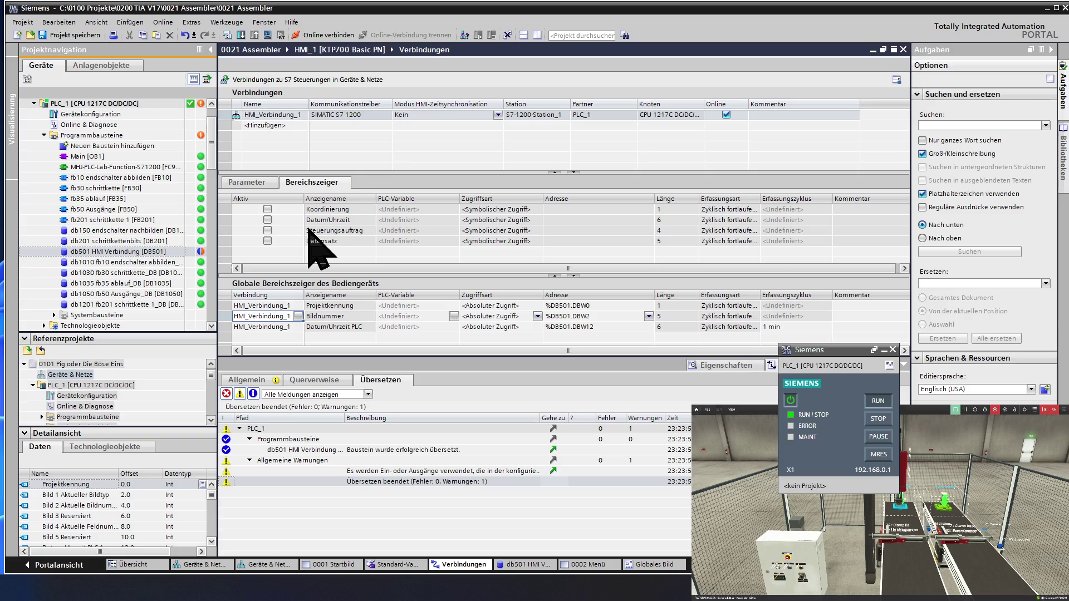
{"action": "left_click", "coordinate": [244, 229]}
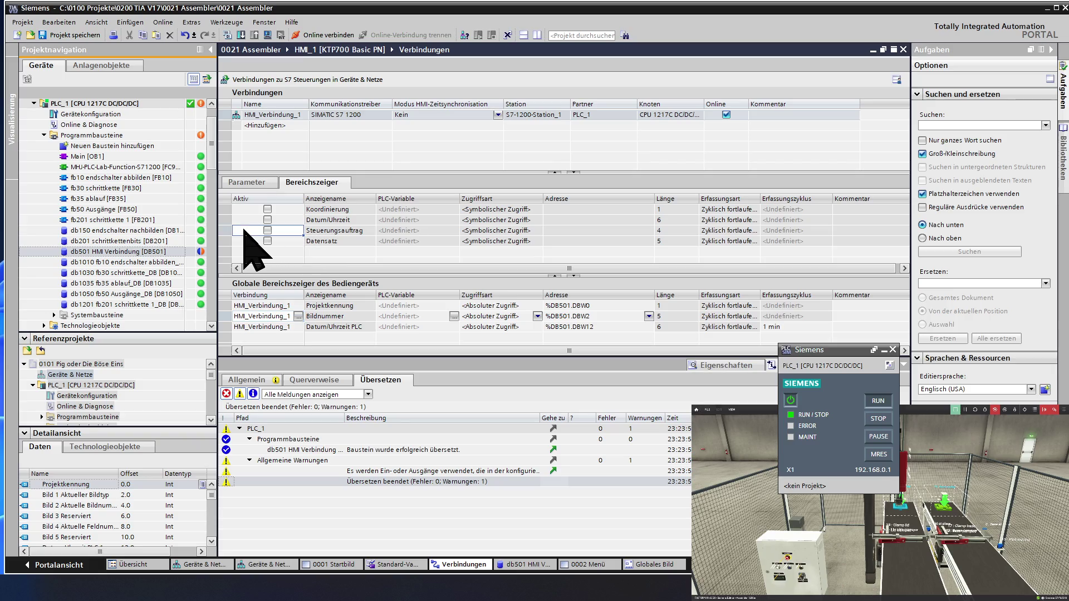
{"action": "left_click", "coordinate": [268, 230]}
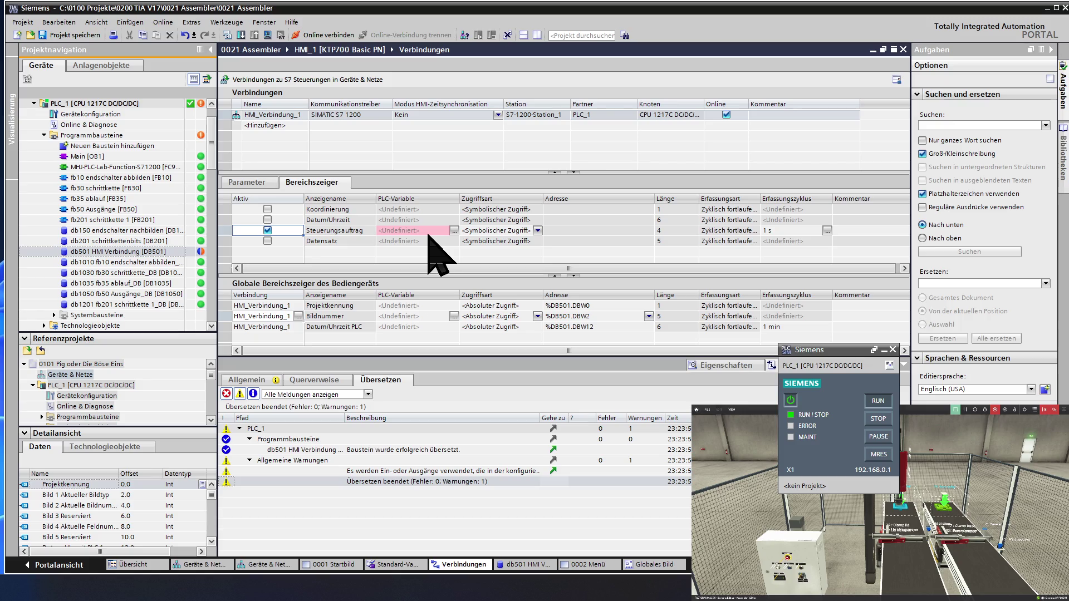
Set Steuerungsauftrag to Absoluter Zugriff at address %DB501.DBW38.
{"action": "left_click", "coordinate": [493, 230]}
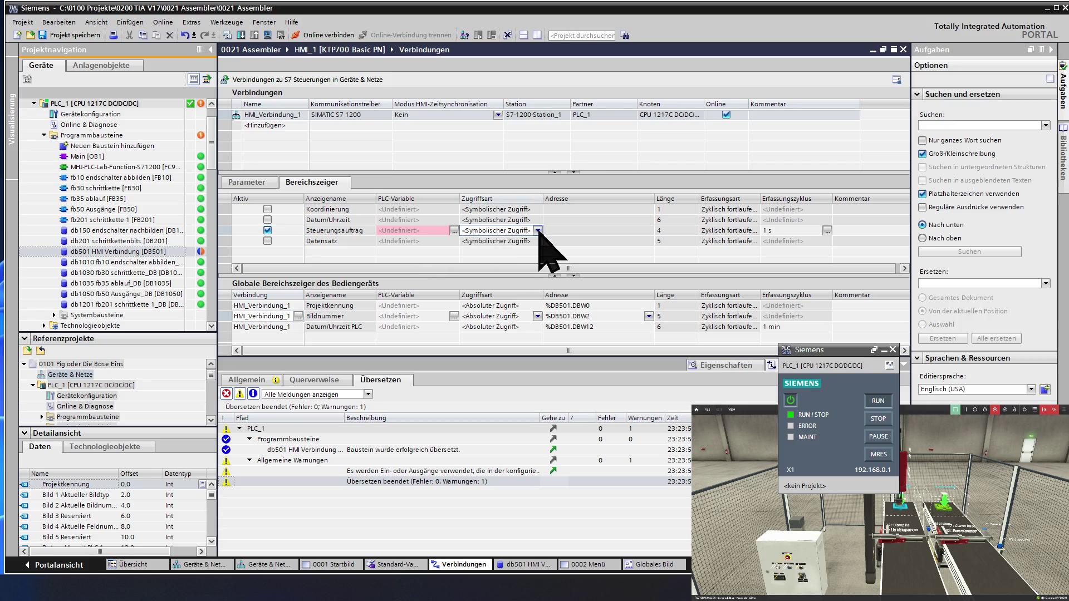
{"action": "left_click", "coordinate": [538, 231]}
{"action": "left_click", "coordinate": [517, 243]}
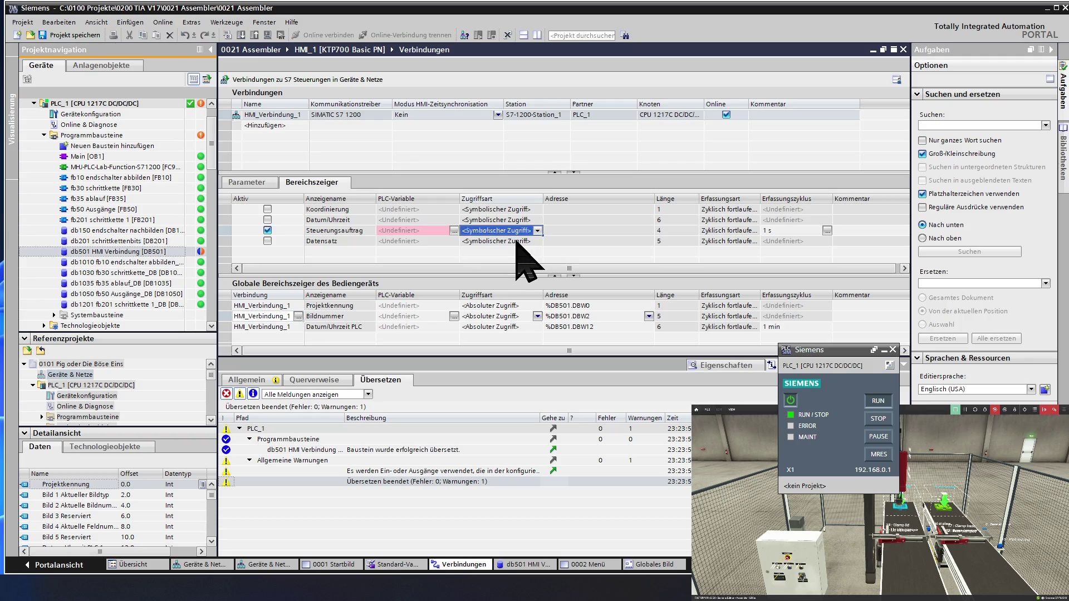
{"action": "left_click", "coordinate": [566, 305]}
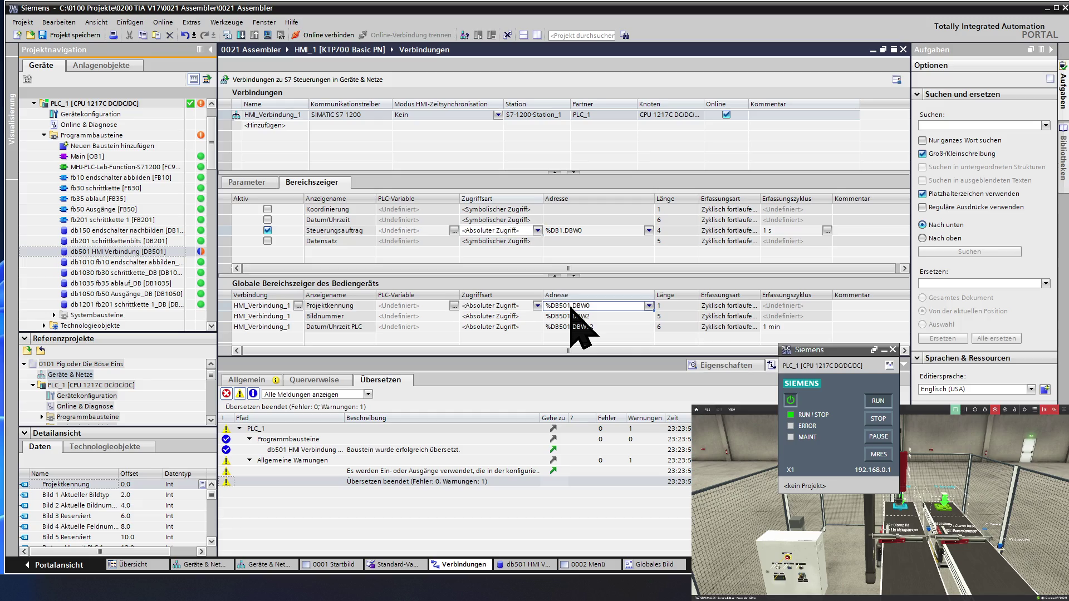
{"action": "left_click", "coordinate": [560, 232]}
{"action": "type", "text": "50"}
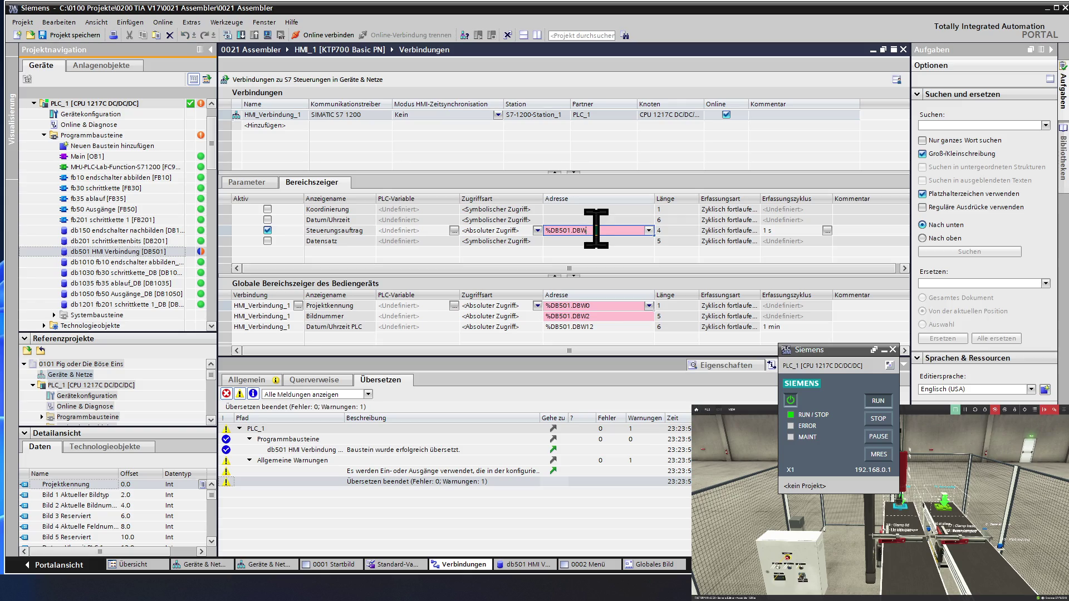
{"action": "type", "text": "8"}
{"action": "left_click", "coordinate": [594, 240]}
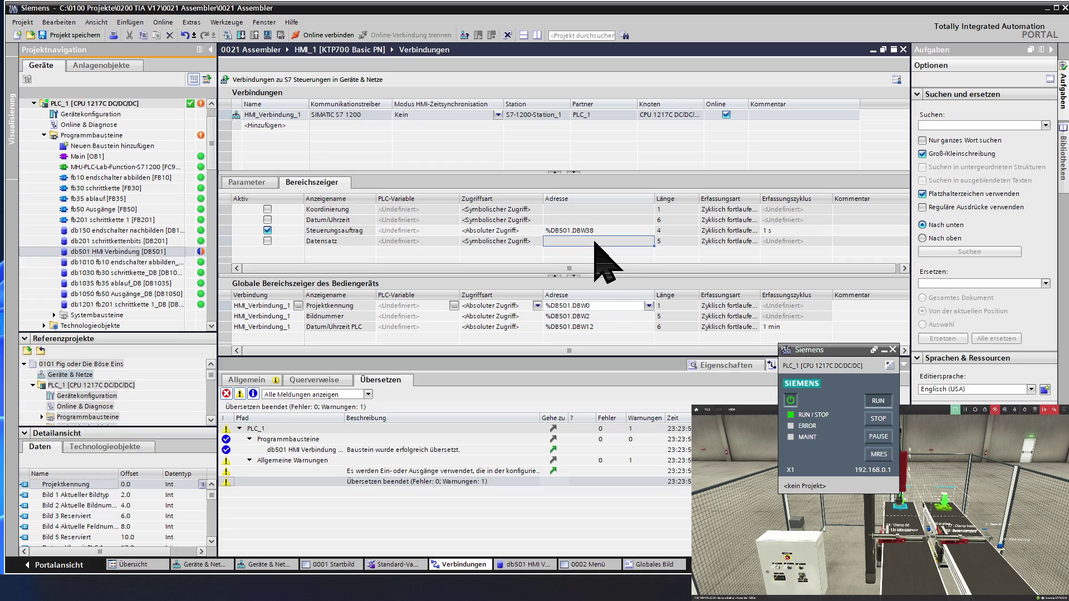
{"action": "left_click", "coordinate": [627, 232]}
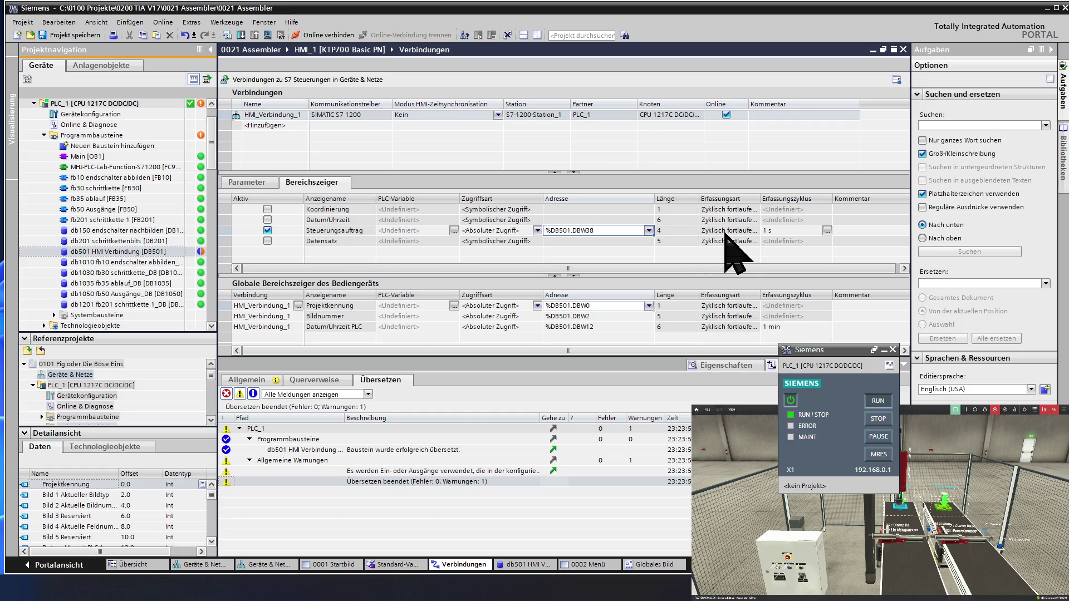
{"action": "double_click", "coordinate": [779, 230]}
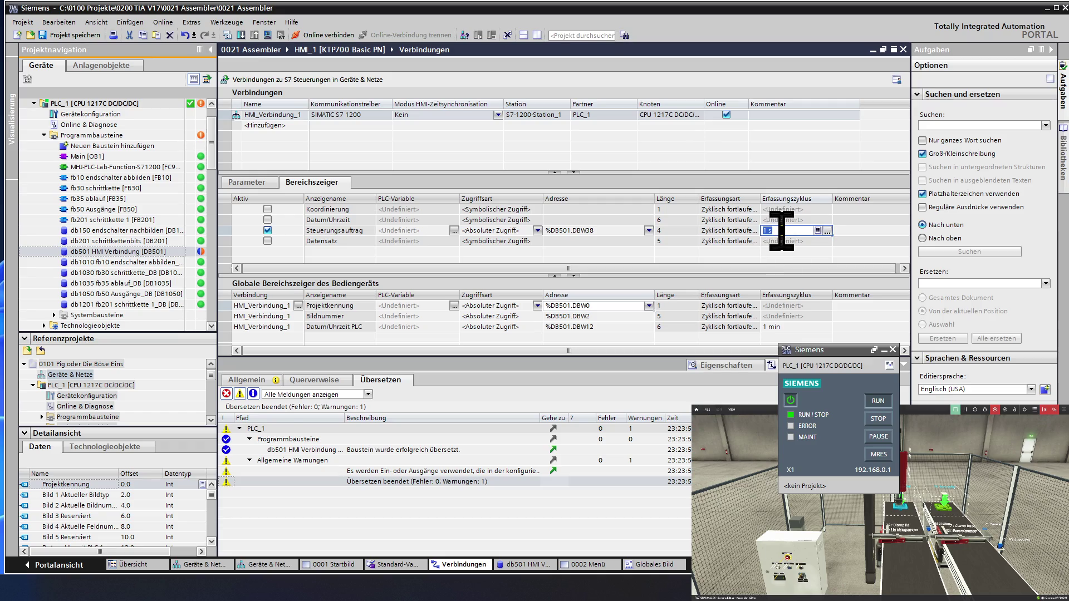
Set the Steuerungsauftrag acquisition cycle to 100 ms, save the project and close the connections editor.
{"action": "left_click", "coordinate": [826, 230]}
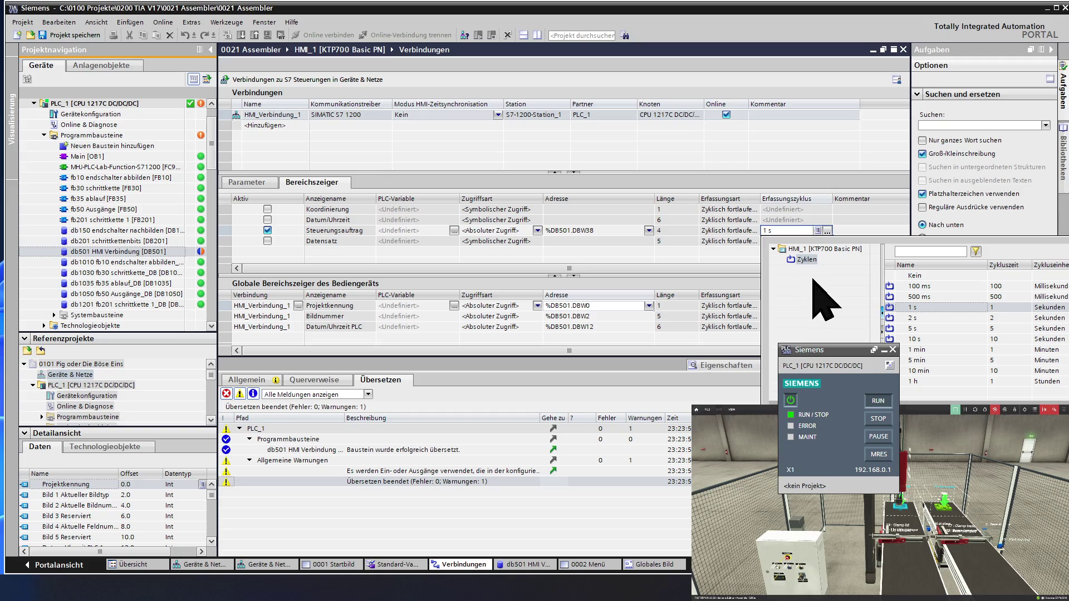
{"action": "left_click", "coordinate": [937, 287]}
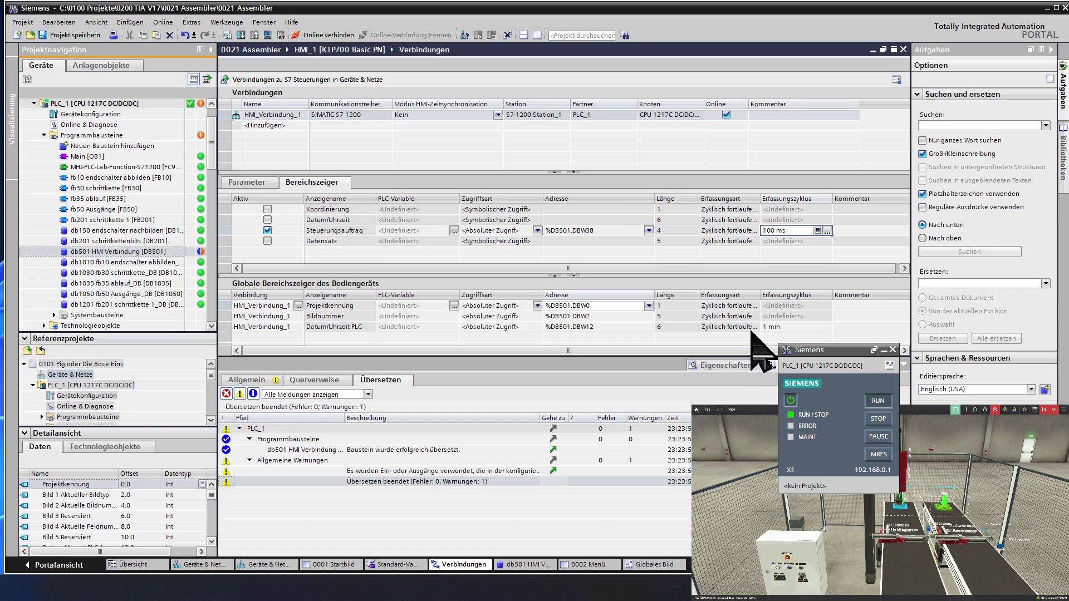
{"action": "left_click", "coordinate": [722, 241]}
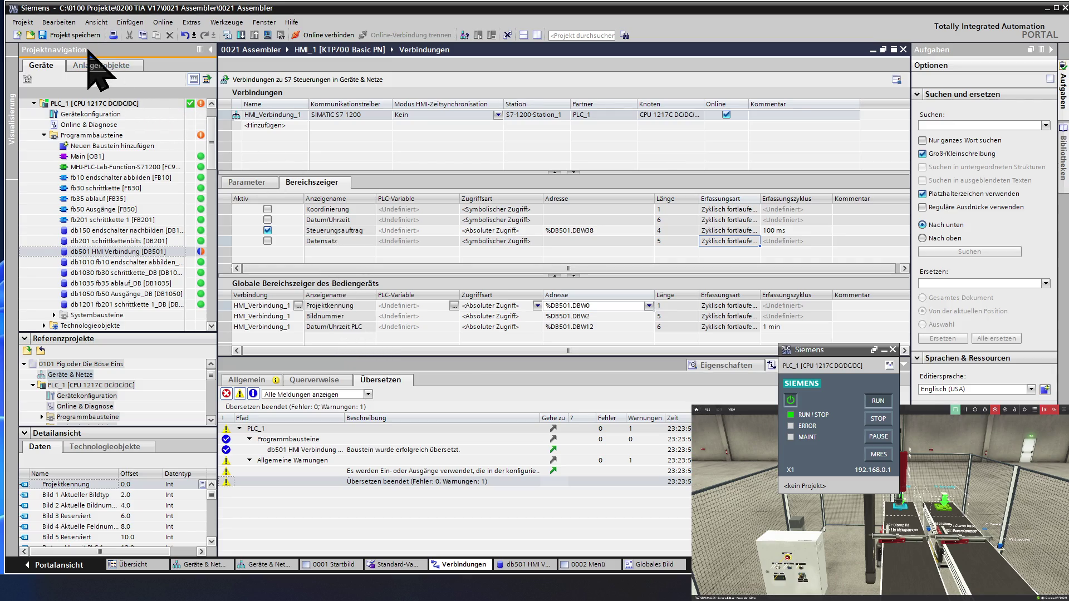
{"action": "left_click", "coordinate": [76, 41]}
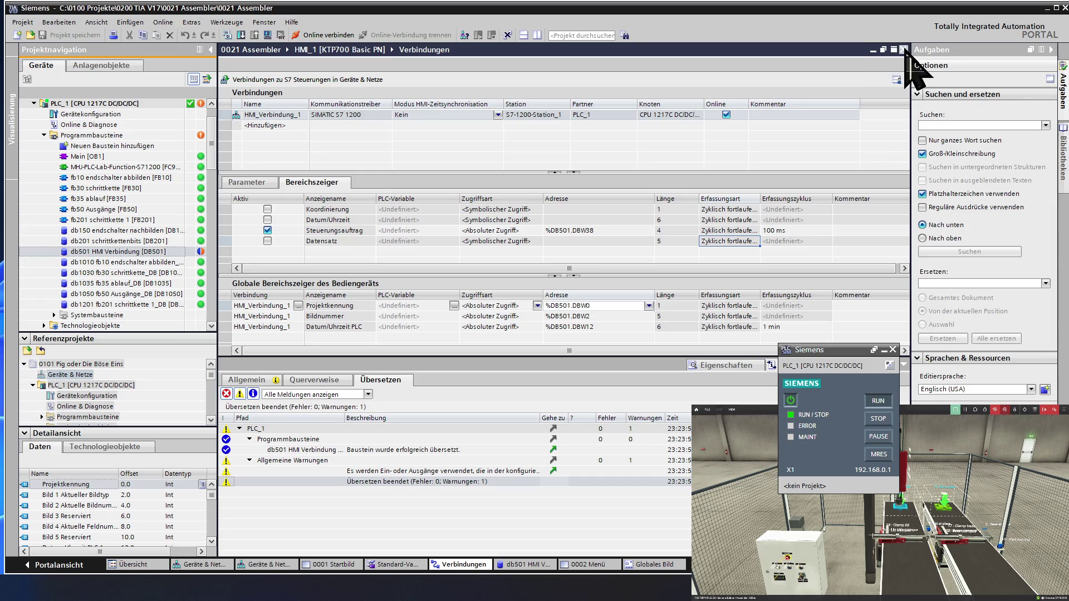
{"action": "left_click", "coordinate": [903, 50]}
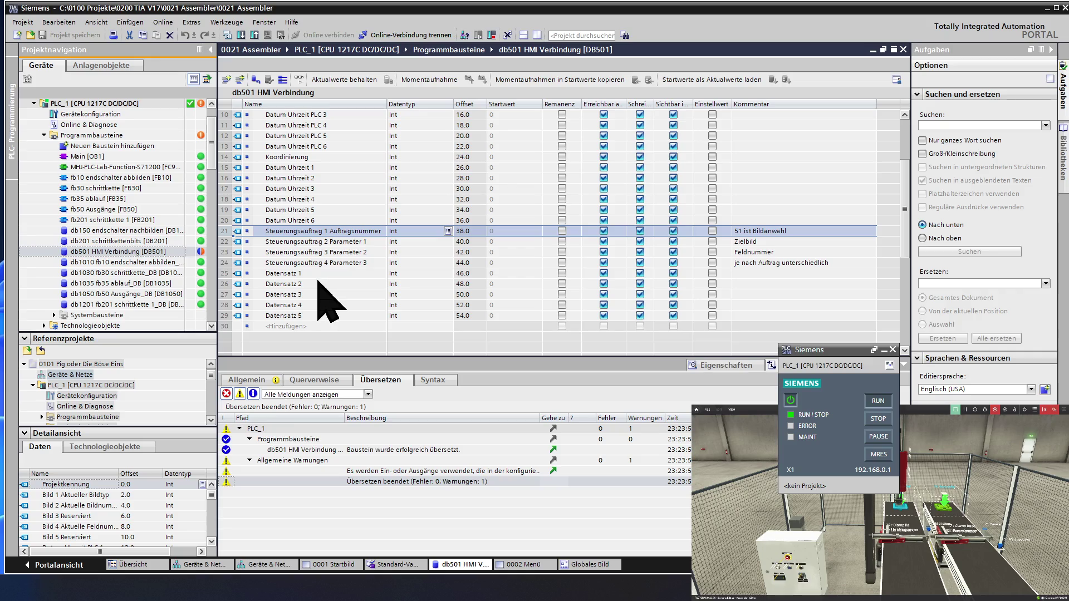
Add 'Taste F1' as row 30 of db501 after Datensatz 5, with data type Bool.
{"action": "left_click", "coordinate": [295, 328]}
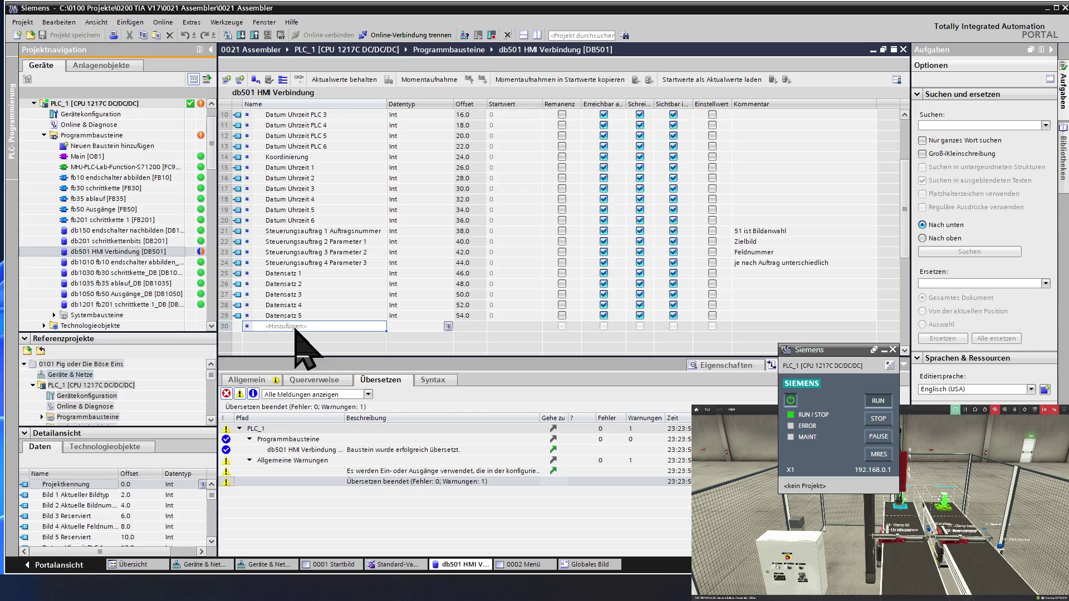
{"action": "left_click", "coordinate": [295, 328]}
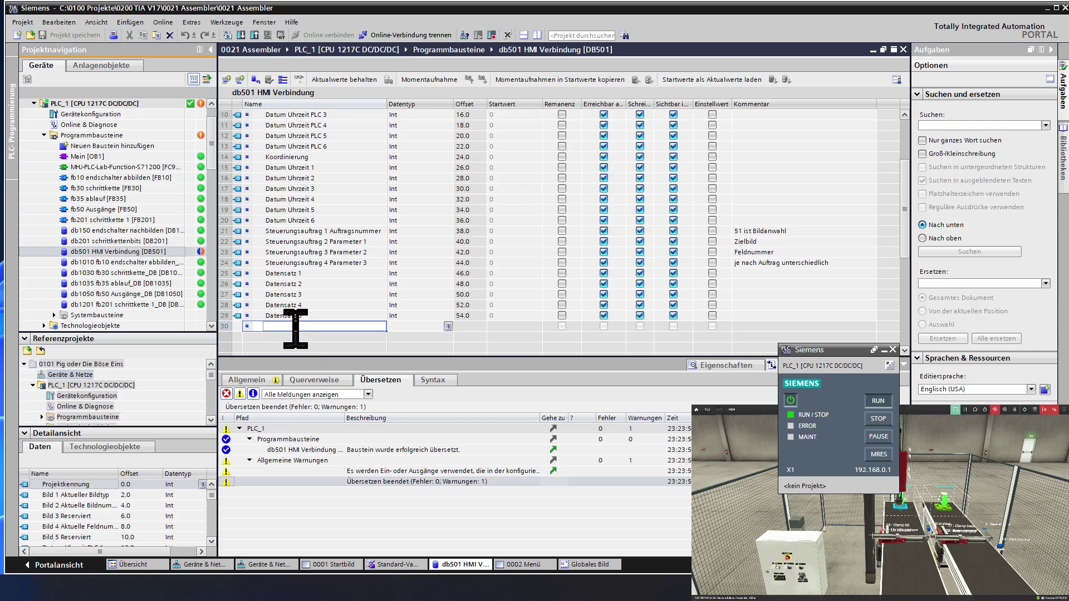
{"action": "type", "text": "Taste F1"}
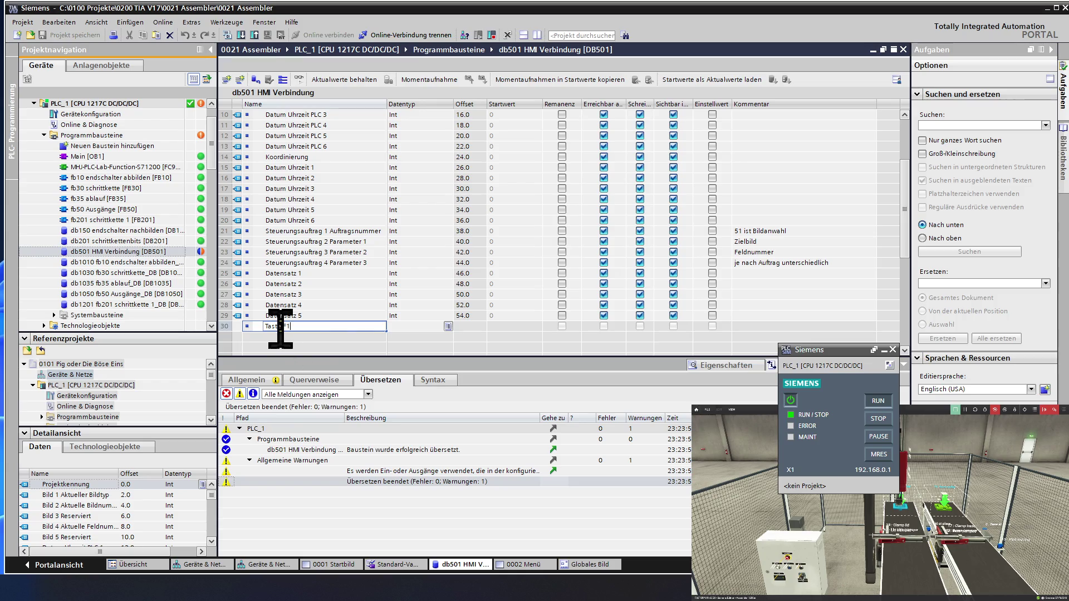
{"action": "key", "text": "Return"}
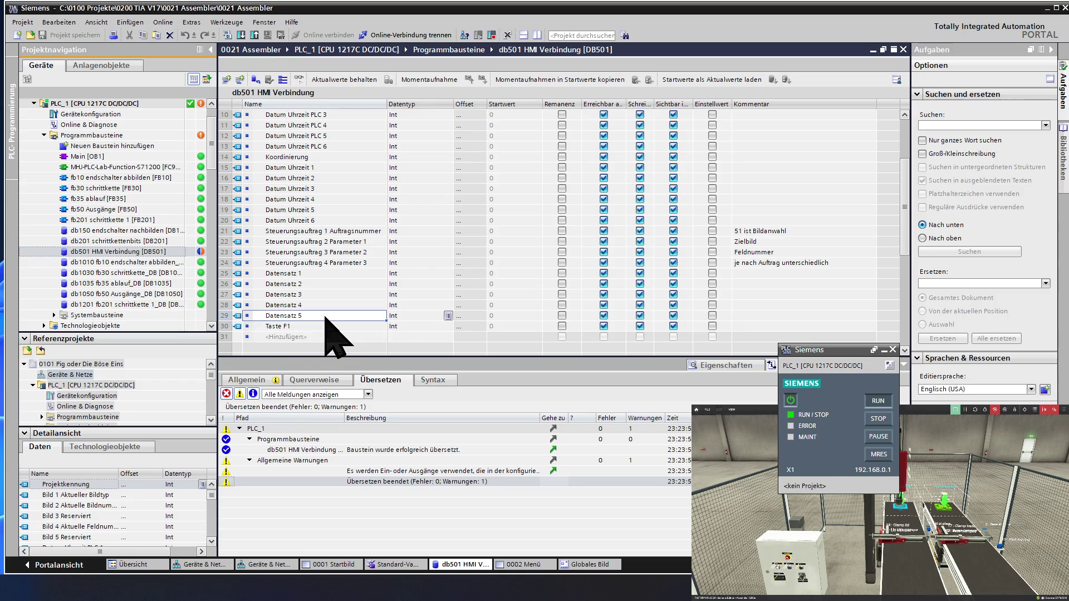
{"action": "scroll", "coordinate": [325, 312], "scroll_direction": "down", "scroll_amount": 1}
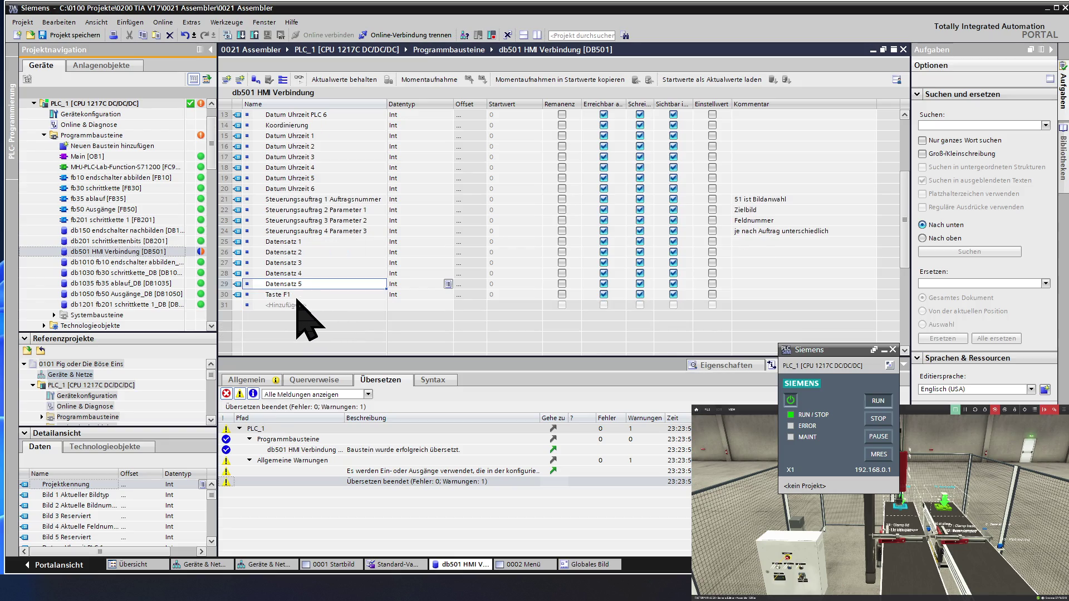
{"action": "left_click", "coordinate": [404, 295]}
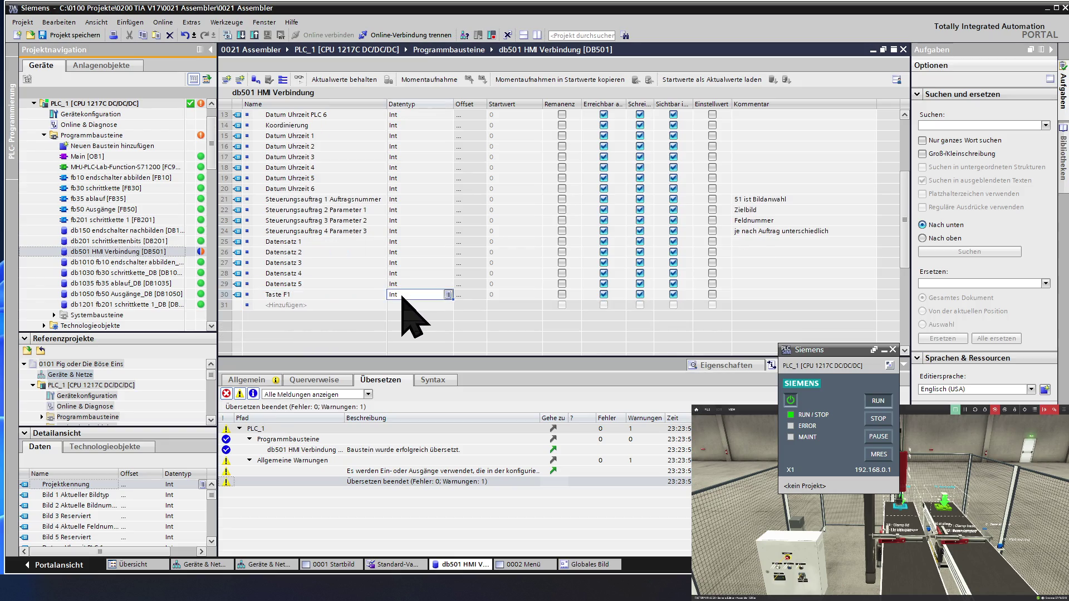
{"action": "left_click", "coordinate": [403, 295]}
{"action": "type", "text": "B"}
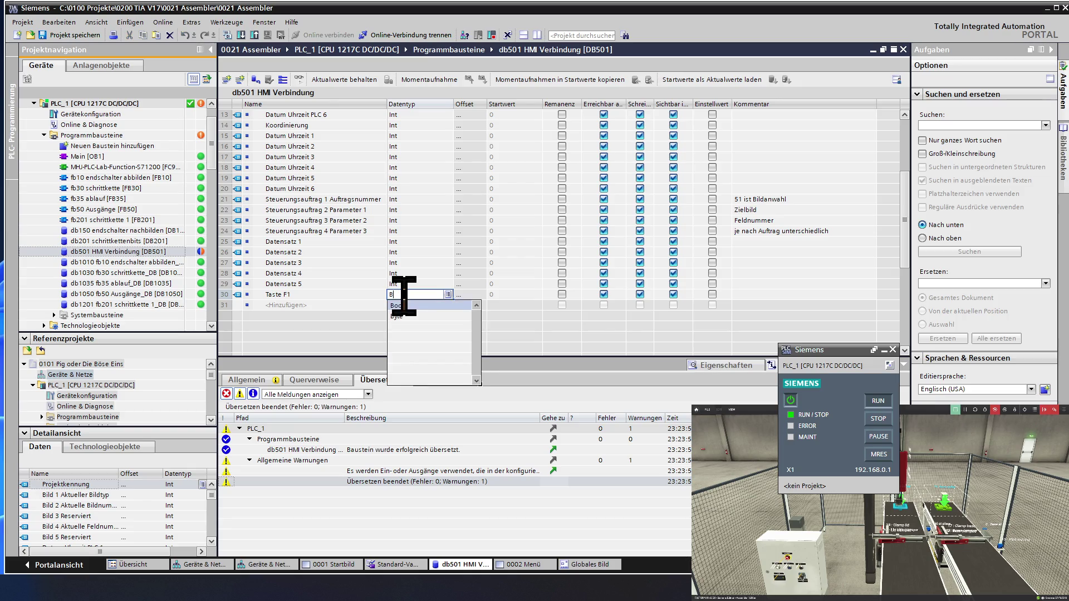
{"action": "type", "text": "ool"}
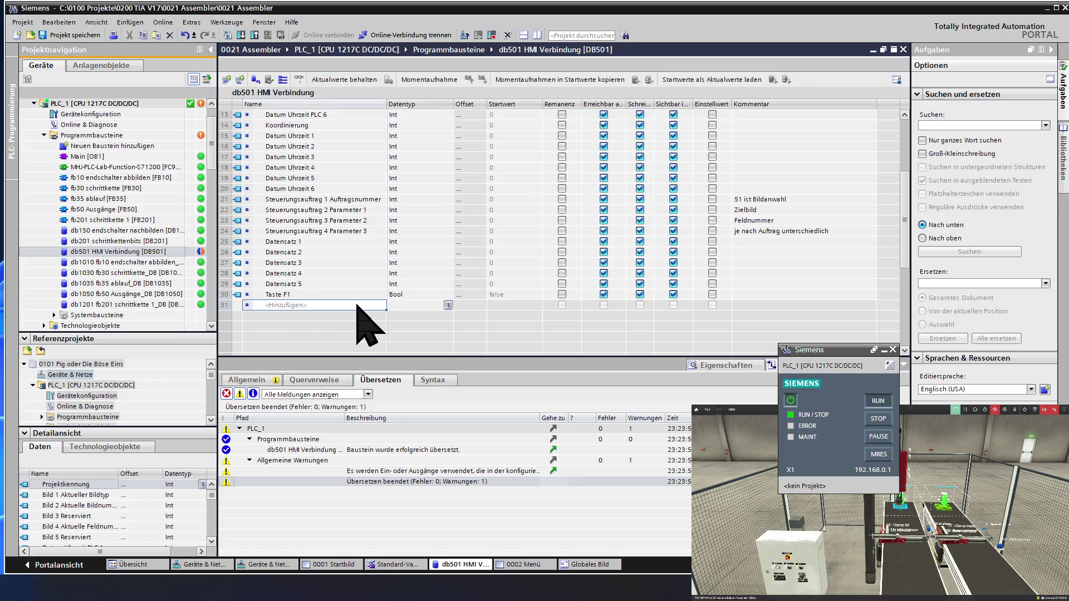
{"action": "key", "text": "Return"}
{"action": "scroll", "coordinate": [362, 318], "scroll_direction": "down", "scroll_amount": 1}
{"action": "scroll", "coordinate": [361, 314], "scroll_direction": "down", "scroll_amount": 1}
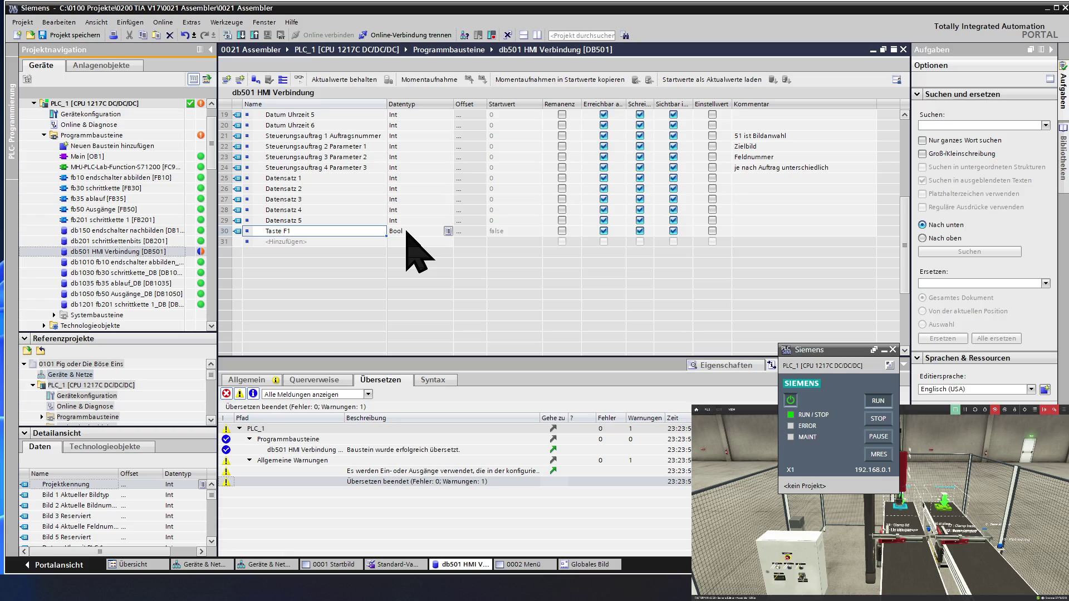
{"action": "left_click", "coordinate": [406, 231]}
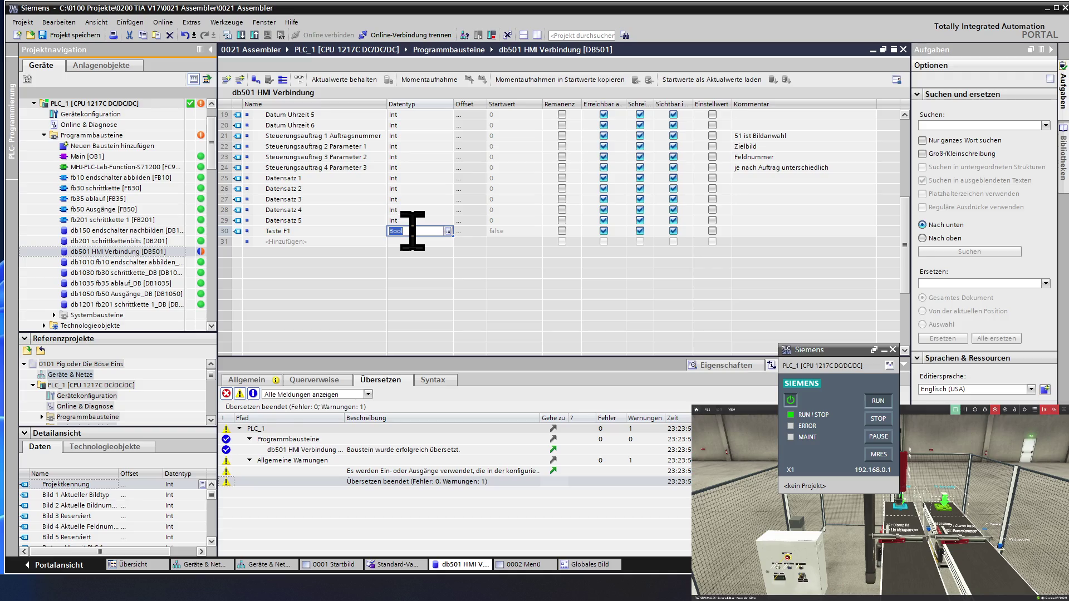
Auto-fill Bool variables Taste F2 through Taste F13 below Taste F1.
{"action": "left_click", "coordinate": [376, 231]}
{"action": "left_click_drag", "start_coordinate": [387, 239], "coordinate": [382, 310]}
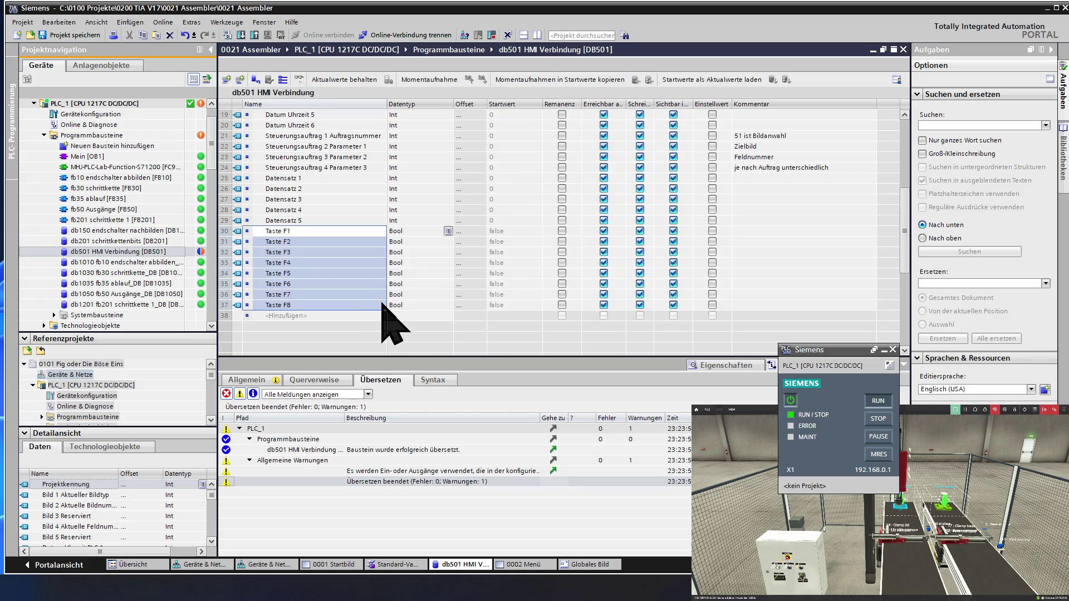
{"action": "scroll", "coordinate": [368, 278], "scroll_direction": "down", "scroll_amount": 1}
{"action": "scroll", "coordinate": [366, 275], "scroll_direction": "down", "scroll_amount": 1}
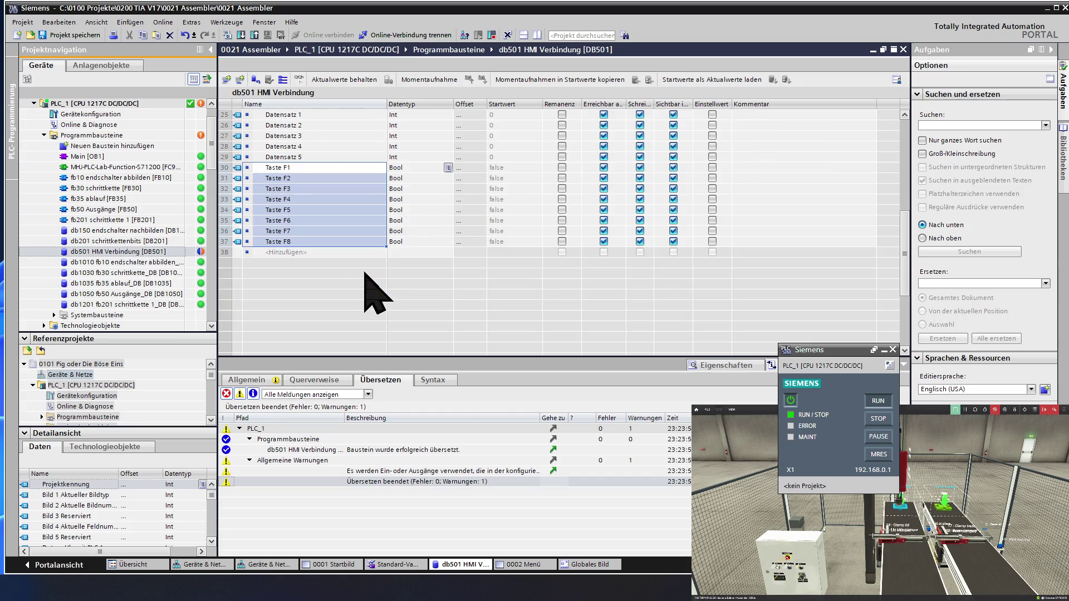
{"action": "left_click", "coordinate": [352, 244]}
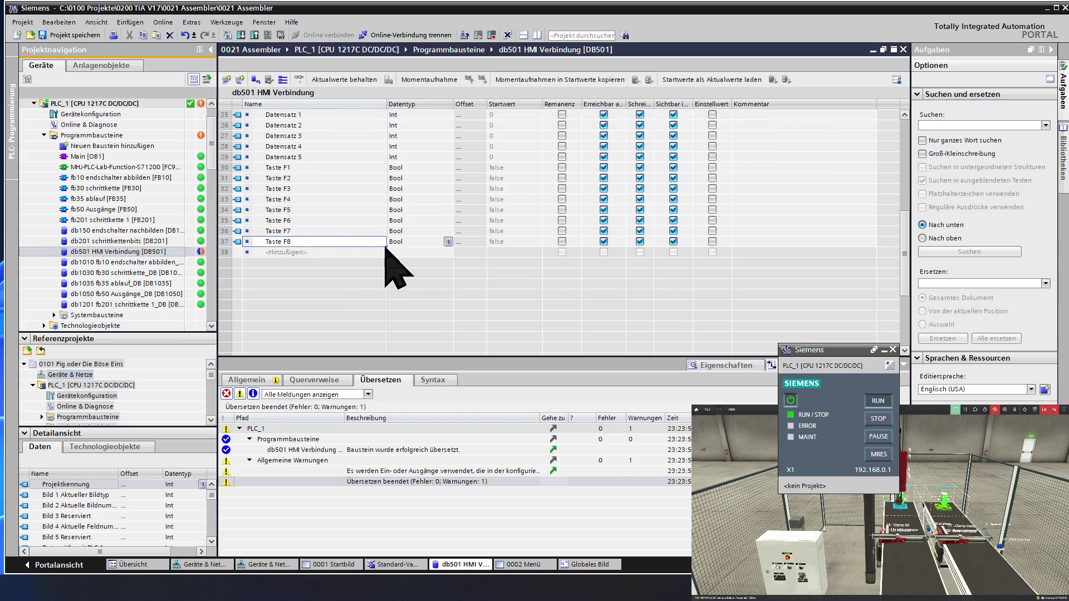
{"action": "left_click_drag", "start_coordinate": [386, 249], "coordinate": [383, 295]}
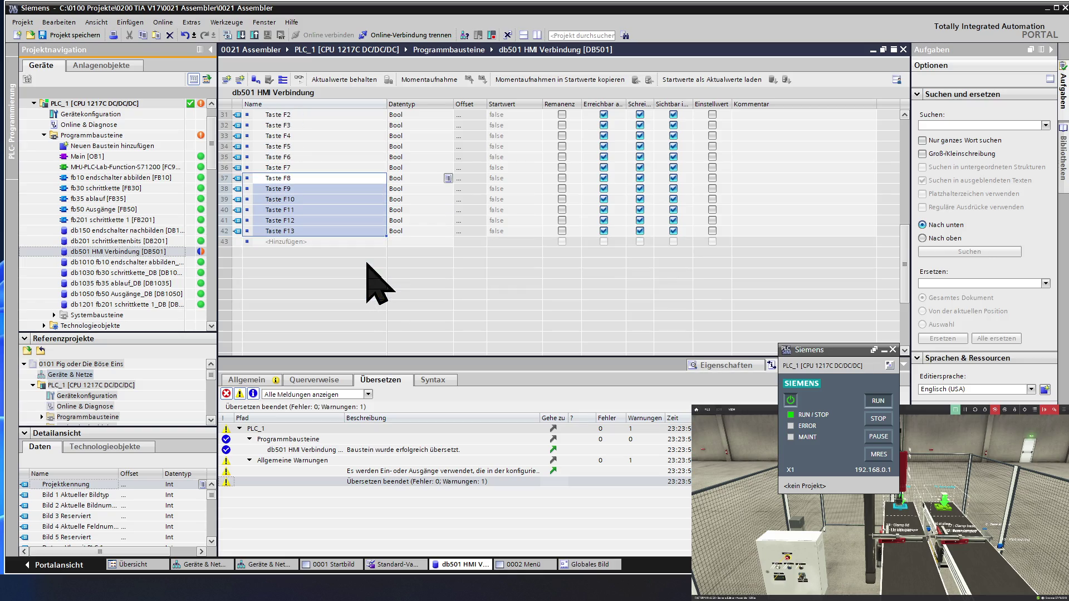
Continue the fill from Taste F13, then from Taste F18, to reach Taste F20.
{"action": "left_click", "coordinate": [383, 235]}
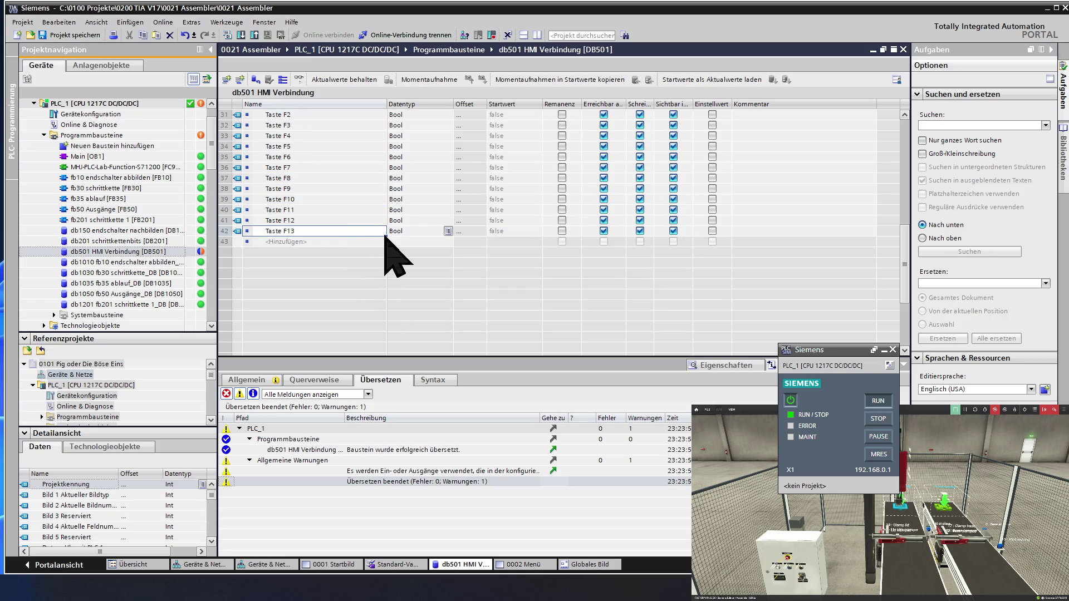
{"action": "scroll", "coordinate": [384, 239], "scroll_direction": "down", "scroll_amount": 1}
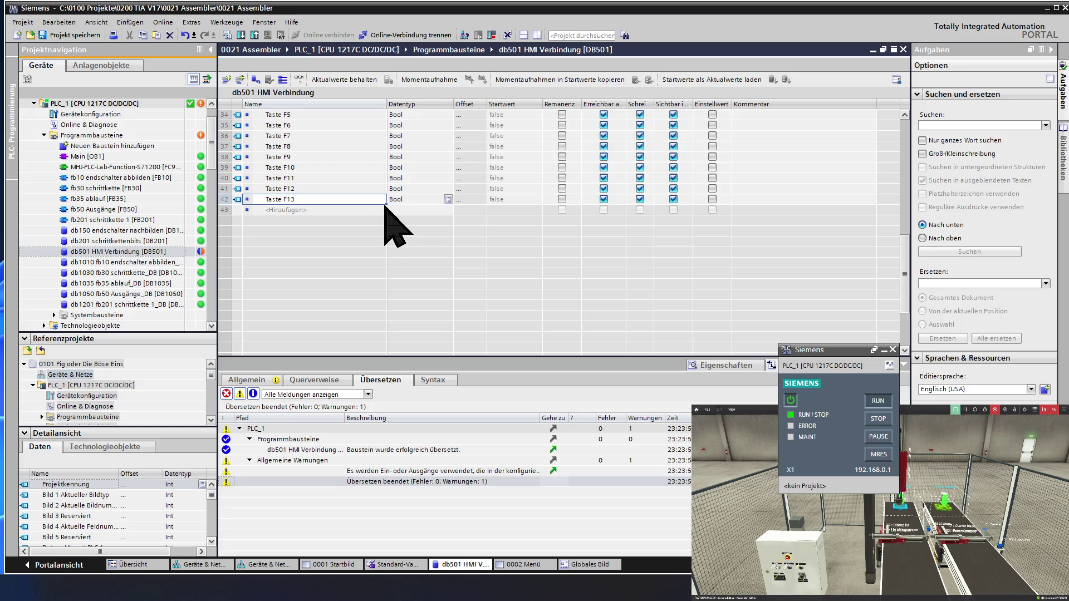
{"action": "left_click_drag", "start_coordinate": [386, 206], "coordinate": [383, 251]}
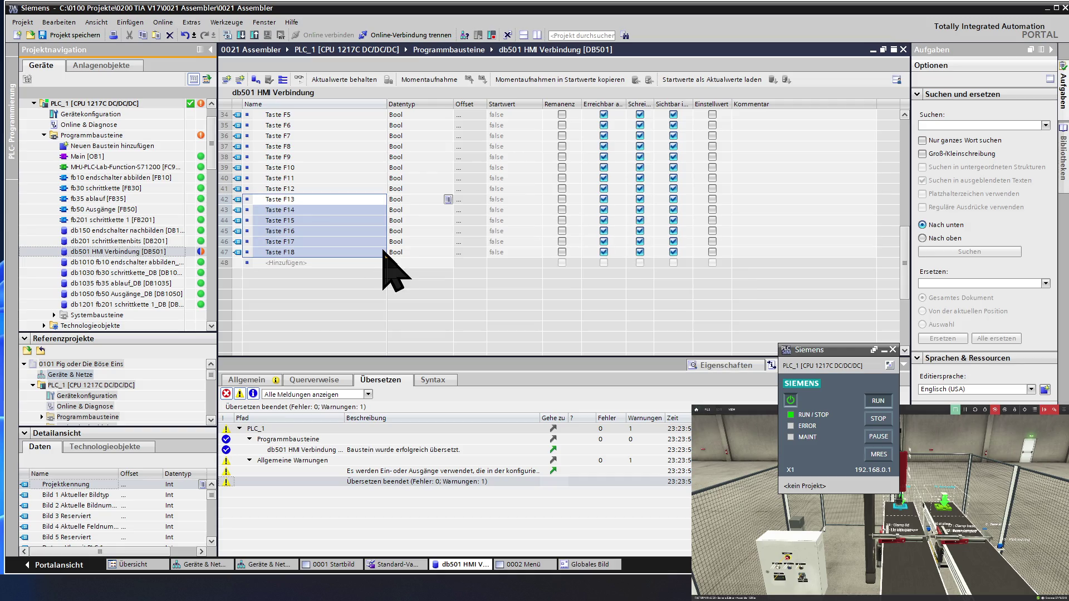
{"action": "left_click", "coordinate": [384, 254]}
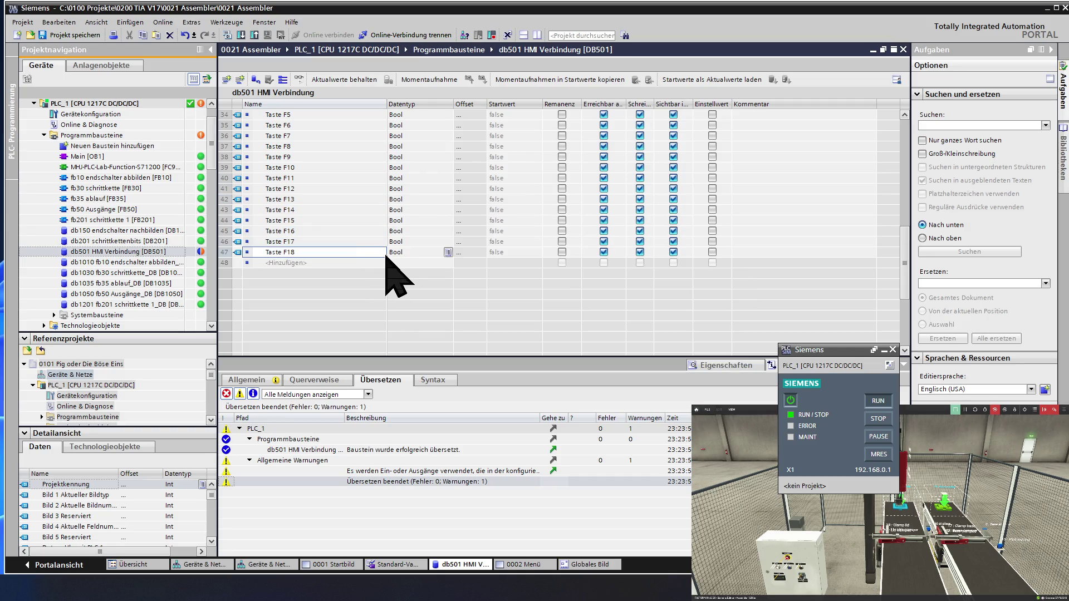
{"action": "left_click_drag", "start_coordinate": [387, 258], "coordinate": [386, 279]}
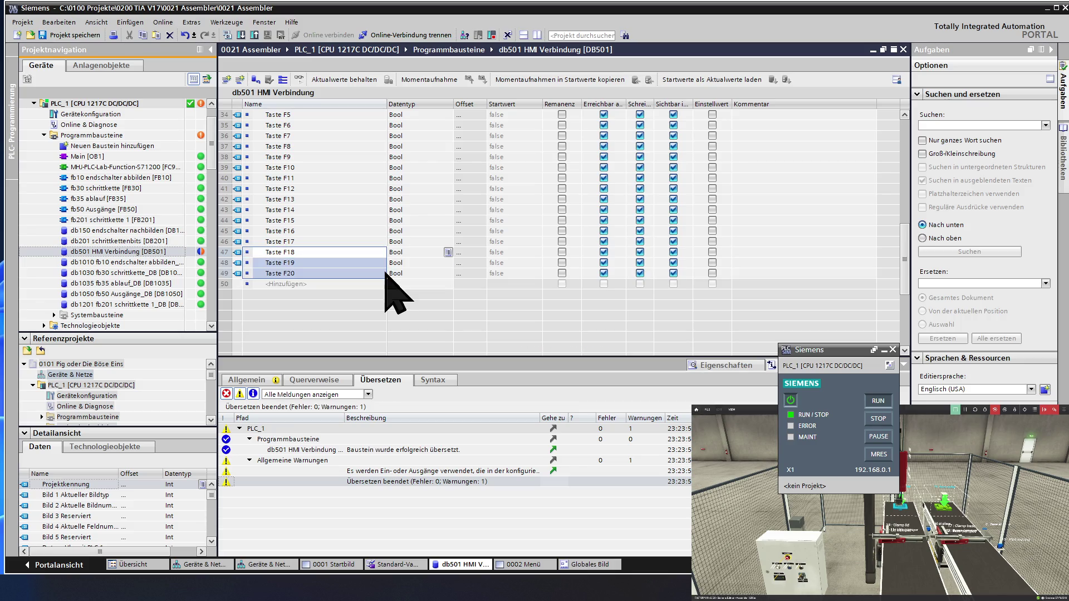
Check the Taste F20 entry and start a new entry in the row below it.
{"action": "left_click", "coordinate": [343, 273]}
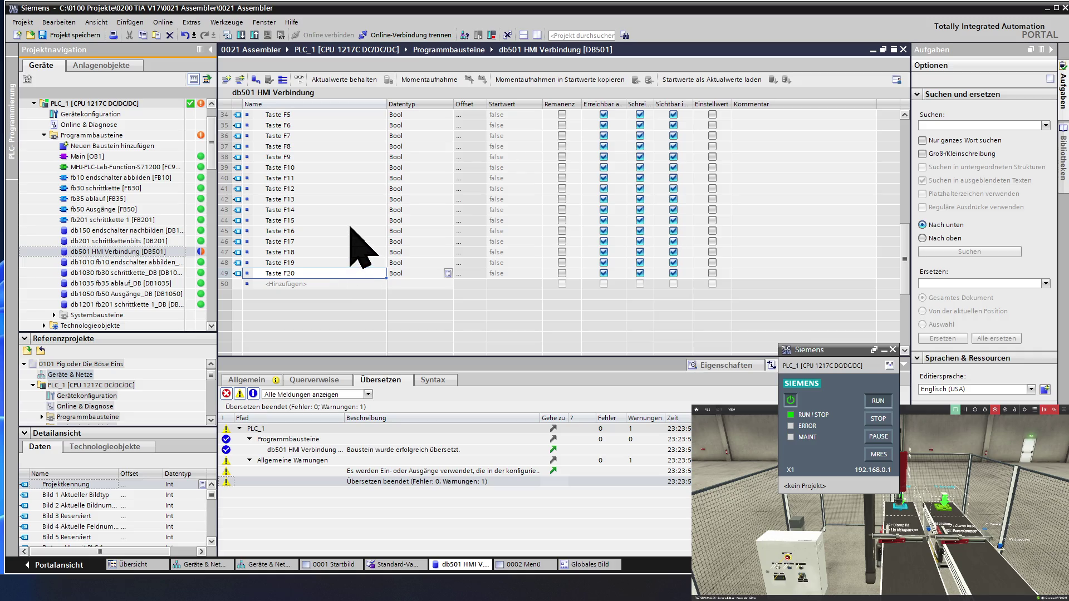
{"action": "scroll", "coordinate": [351, 228], "scroll_direction": "down", "scroll_amount": 1}
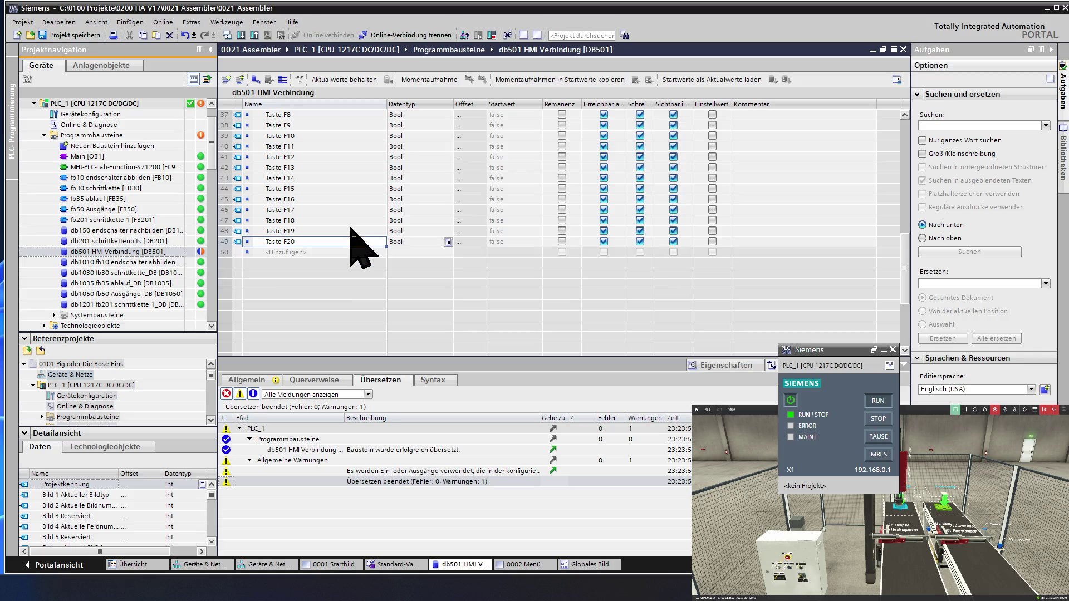
{"action": "left_click", "coordinate": [313, 252]}
{"action": "double_click", "coordinate": [315, 243]}
{"action": "left_click", "coordinate": [341, 262]}
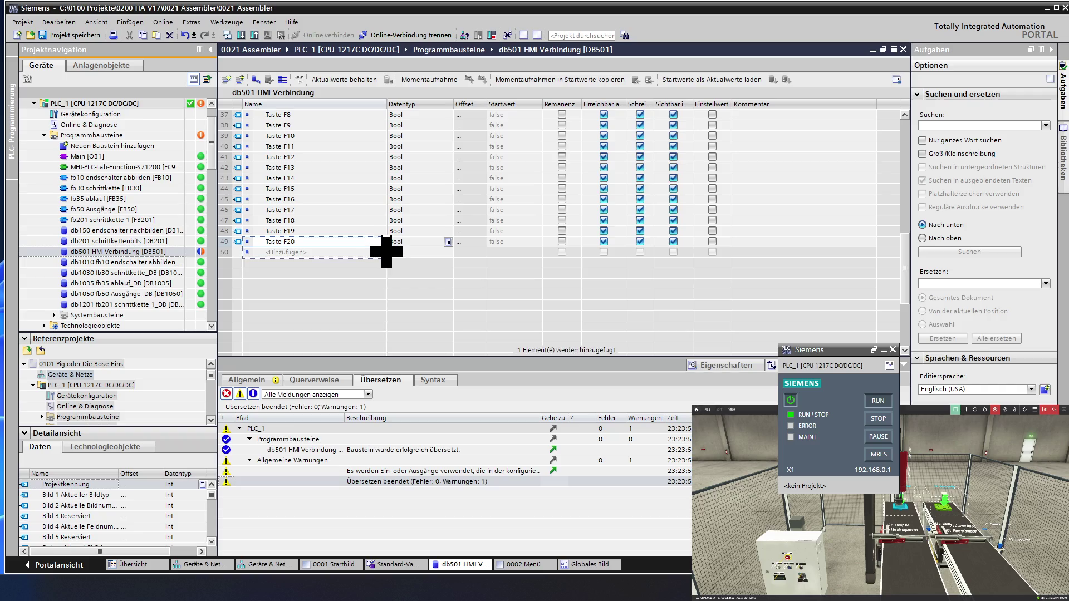
{"action": "double_click", "coordinate": [313, 252]}
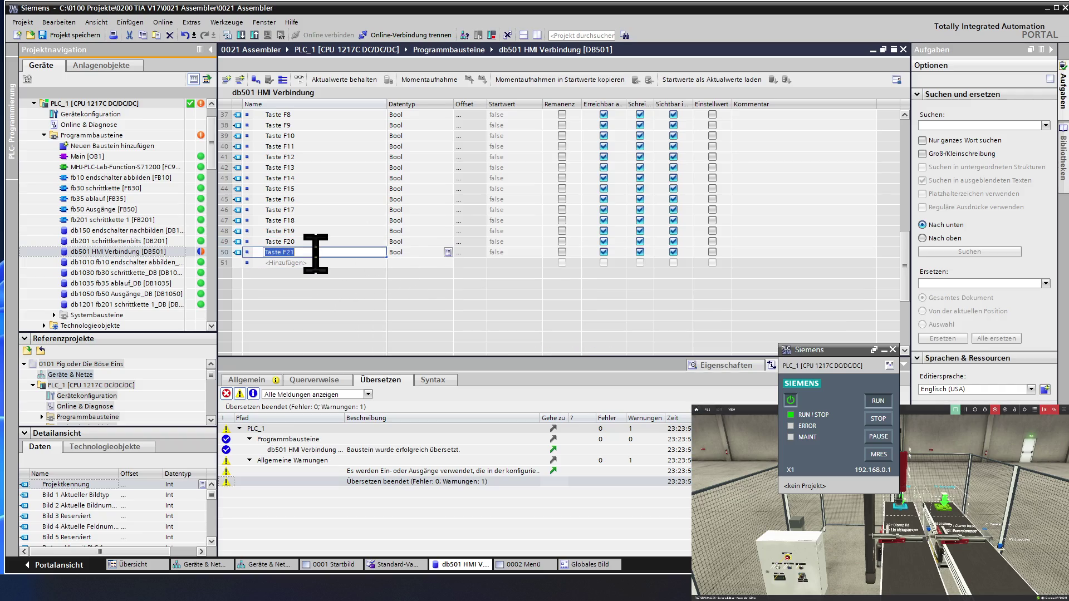
Rename the new entry after Taste F20 to 'Taste K1'.
{"action": "left_click", "coordinate": [315, 254]}
{"action": "key", "text": "BackSpace"}
{"action": "key", "text": "BackSpace"}
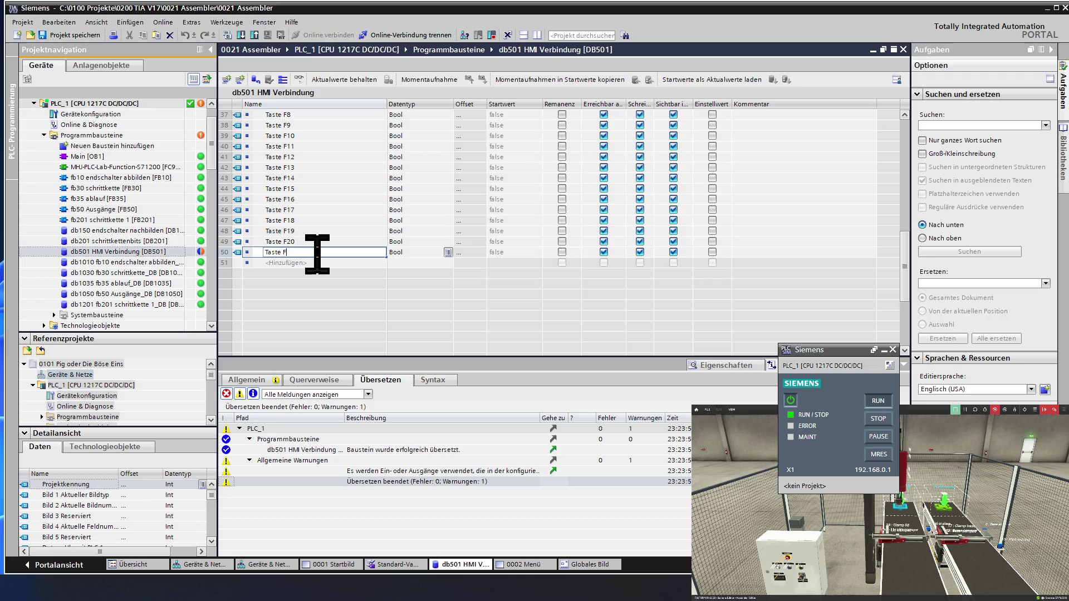
{"action": "type", "text": "K"}
{"action": "type", "text": "1"}
{"action": "key", "text": "Return"}
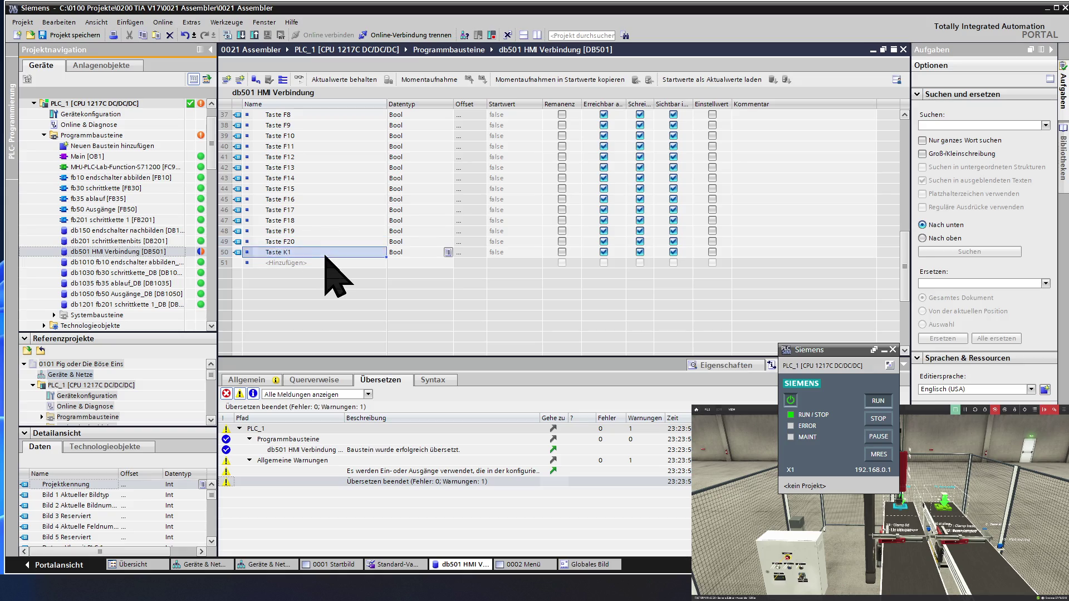
Auto-fill Bool variables Taste K2 through Taste K20 below Taste K1.
{"action": "mouse_move", "coordinate": [325, 256]}
{"action": "left_mouse_down"}
{"action": "mouse_move", "coordinate": [334, 263]}
{"action": "mouse_move", "coordinate": [344, 212]}
{"action": "left_mouse_up"}
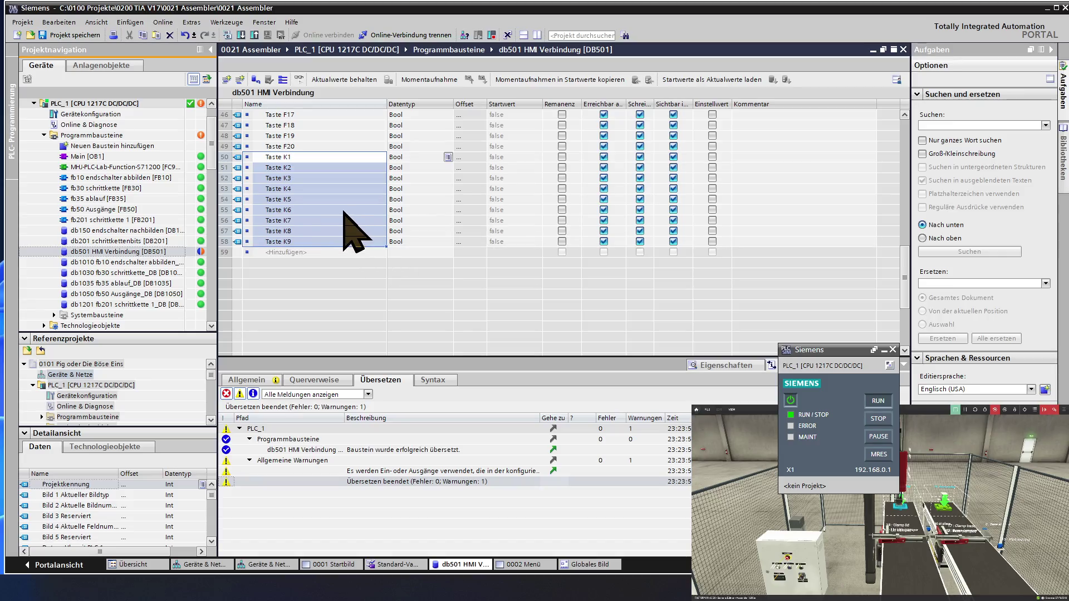
{"action": "left_click", "coordinate": [316, 240]}
{"action": "scroll", "coordinate": [316, 240], "scroll_direction": "down", "scroll_amount": 3}
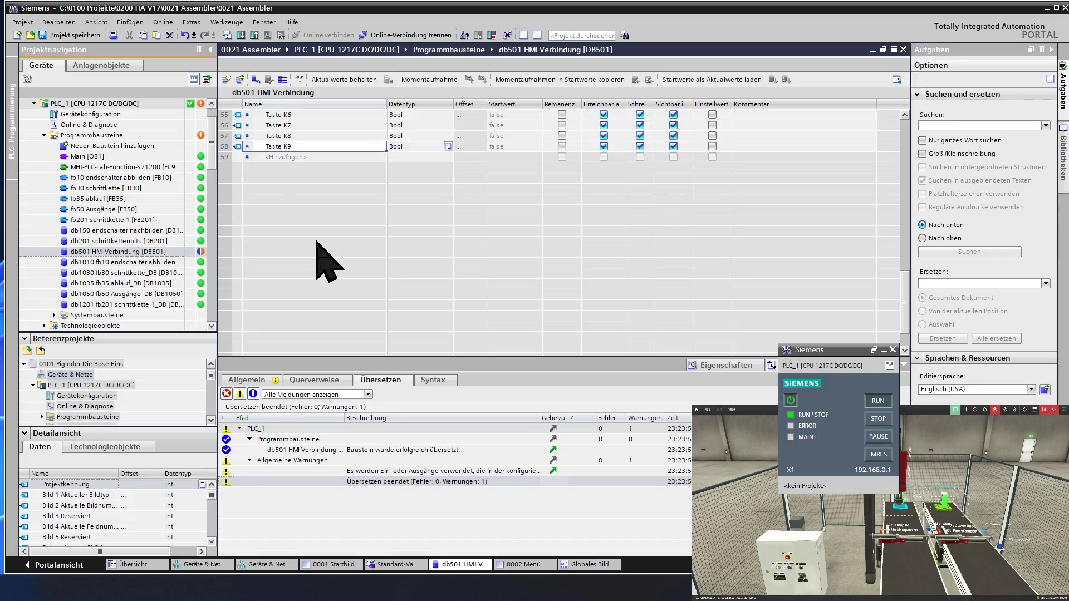
{"action": "scroll", "coordinate": [316, 240], "scroll_direction": "down", "scroll_amount": 1}
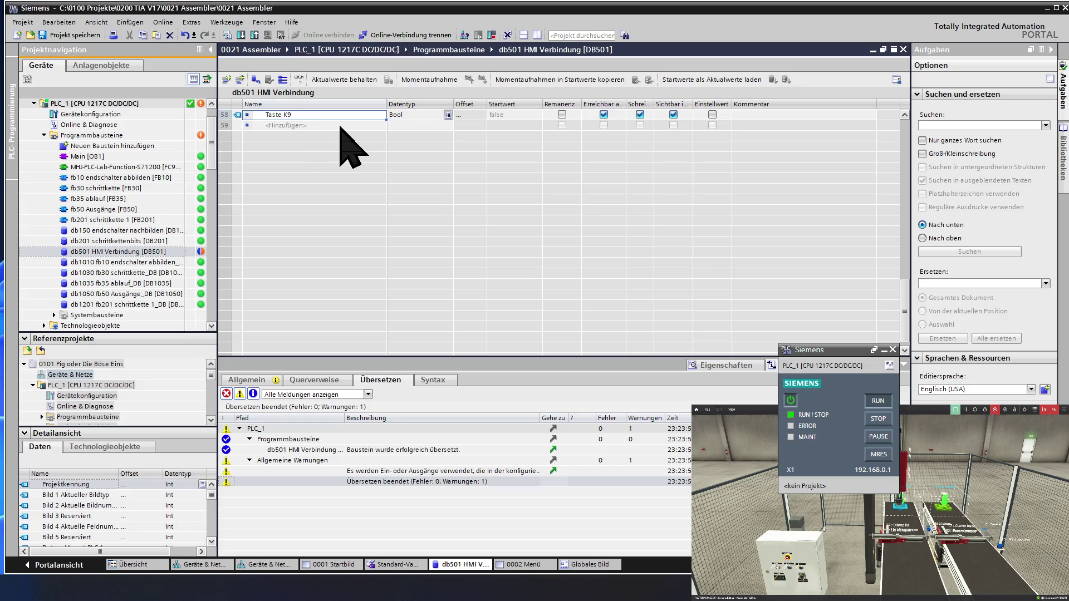
{"action": "left_click_drag", "start_coordinate": [386, 119], "coordinate": [375, 214]}
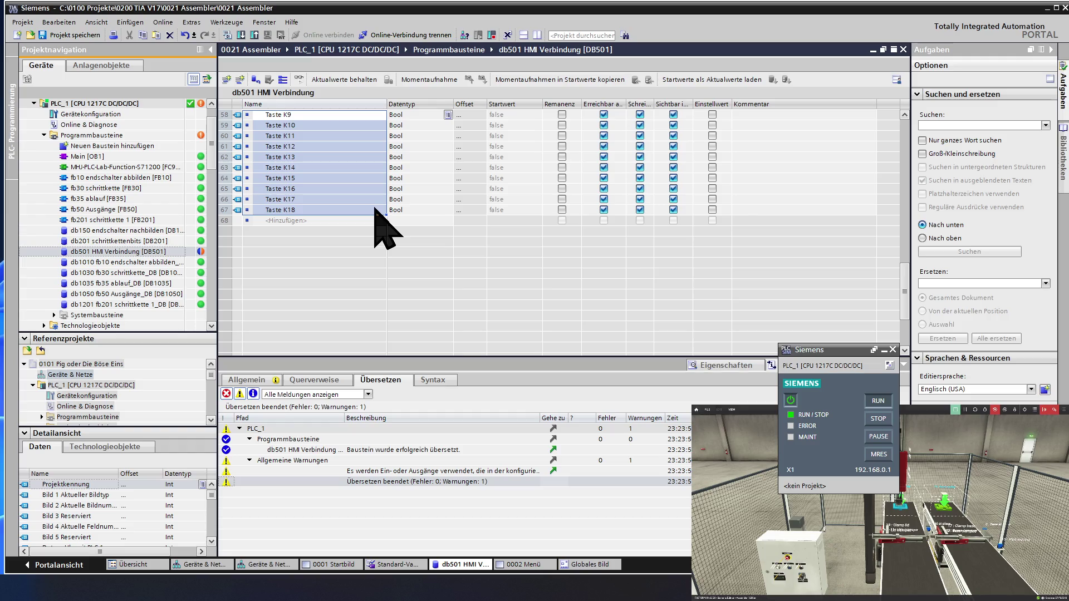
{"action": "left_click", "coordinate": [367, 211]}
{"action": "left_click_drag", "start_coordinate": [386, 220], "coordinate": [385, 229]}
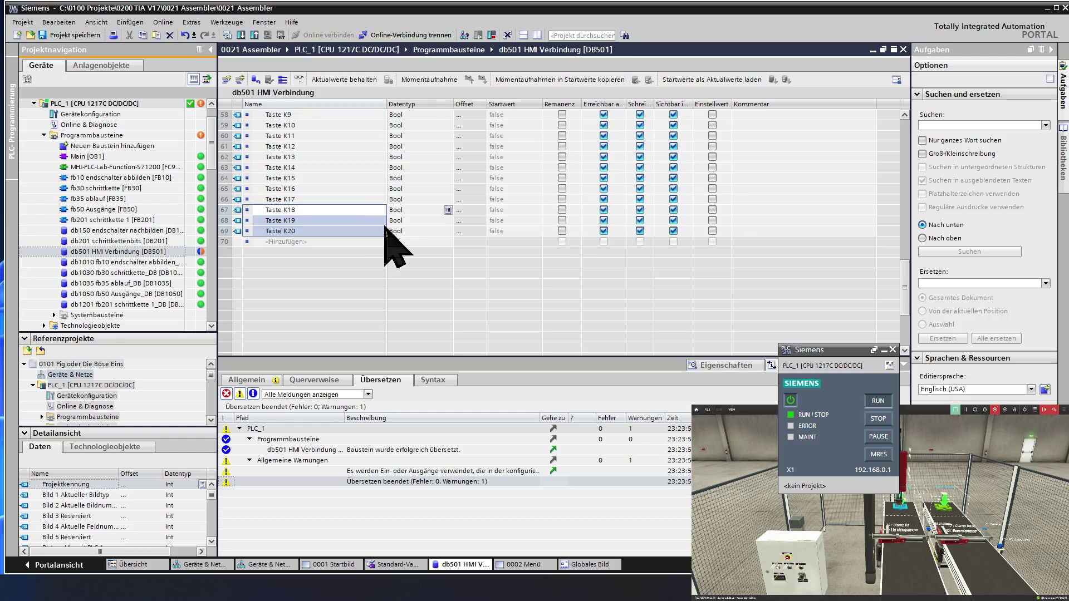
{"action": "left_click", "coordinate": [351, 244]}
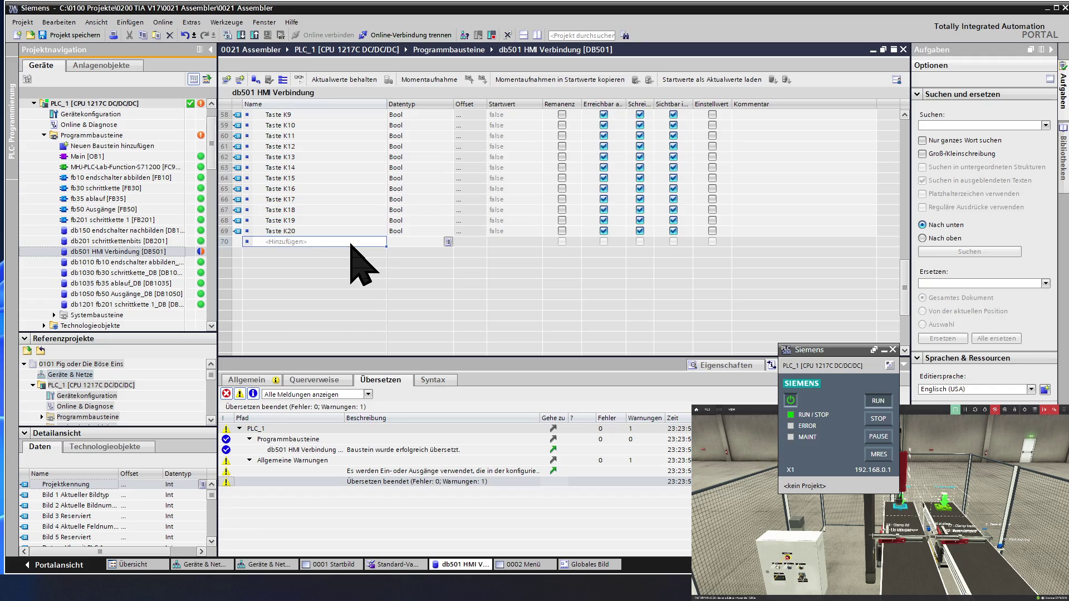
Add Word variable 'LED Abbild 1' (start value 16#0) as row 70 after Taste K20.
{"action": "left_click", "coordinate": [351, 244]}
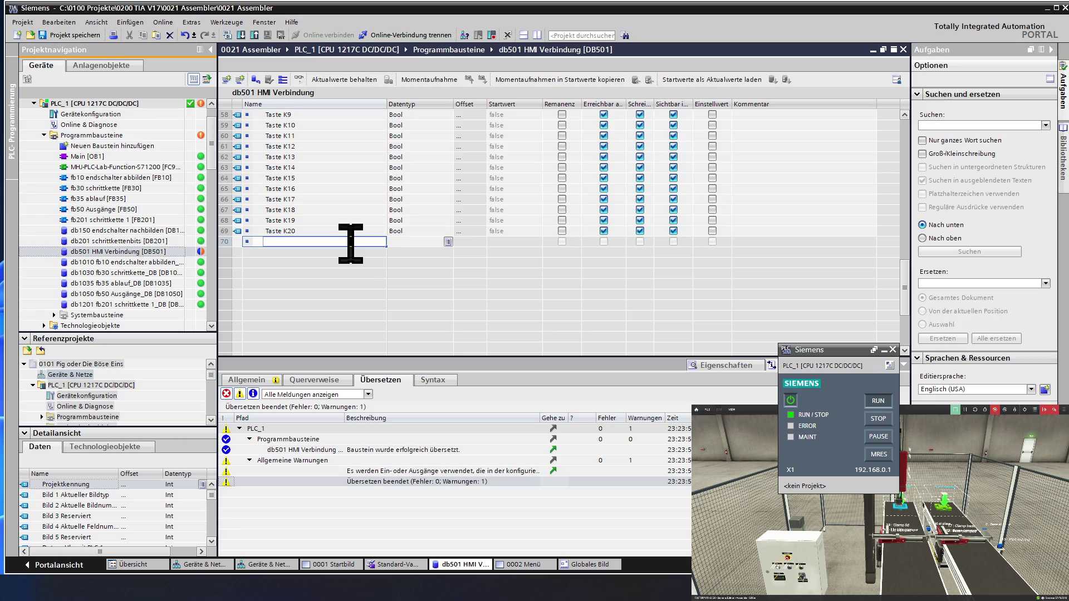
{"action": "type", "text": "L"}
{"action": "type", "text": "ED Abb"}
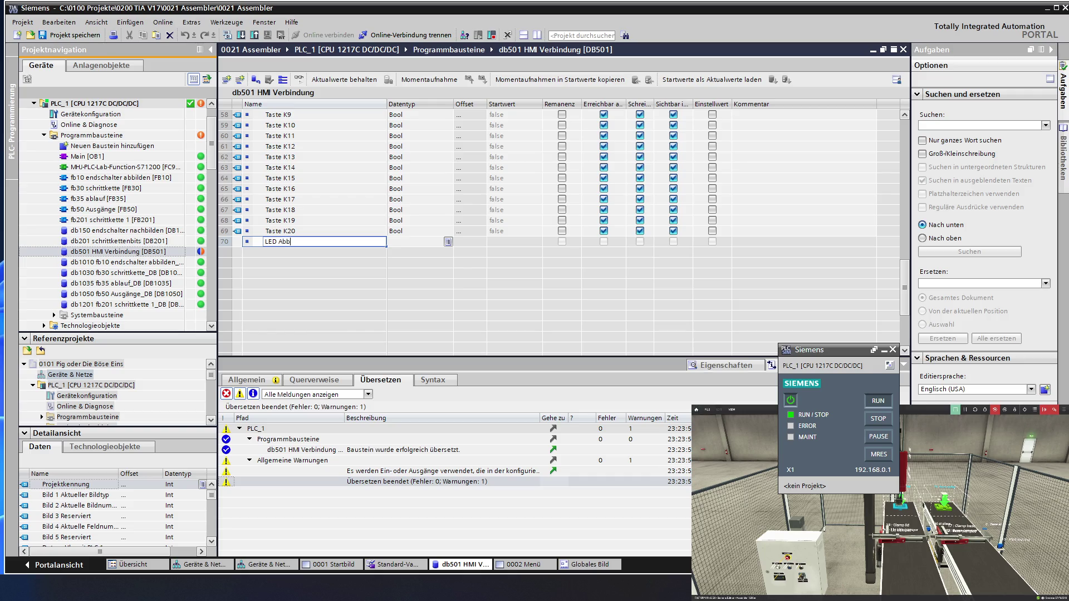
{"action": "type", "text": "ld "}
{"action": "type", "text": "1"}
{"action": "left_click", "coordinate": [406, 241]}
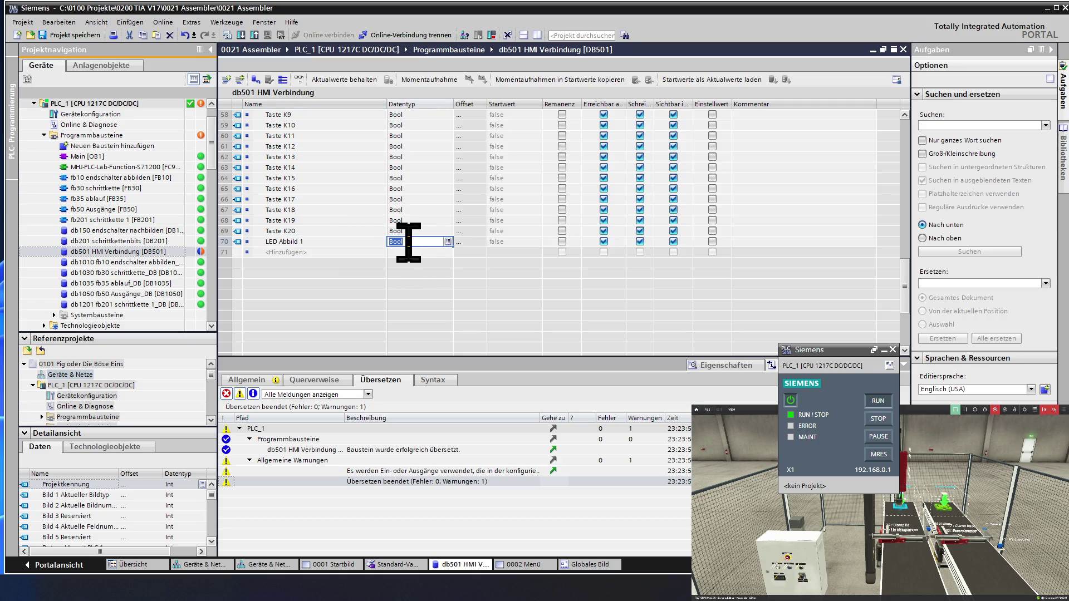
{"action": "type", "text": "Word"}
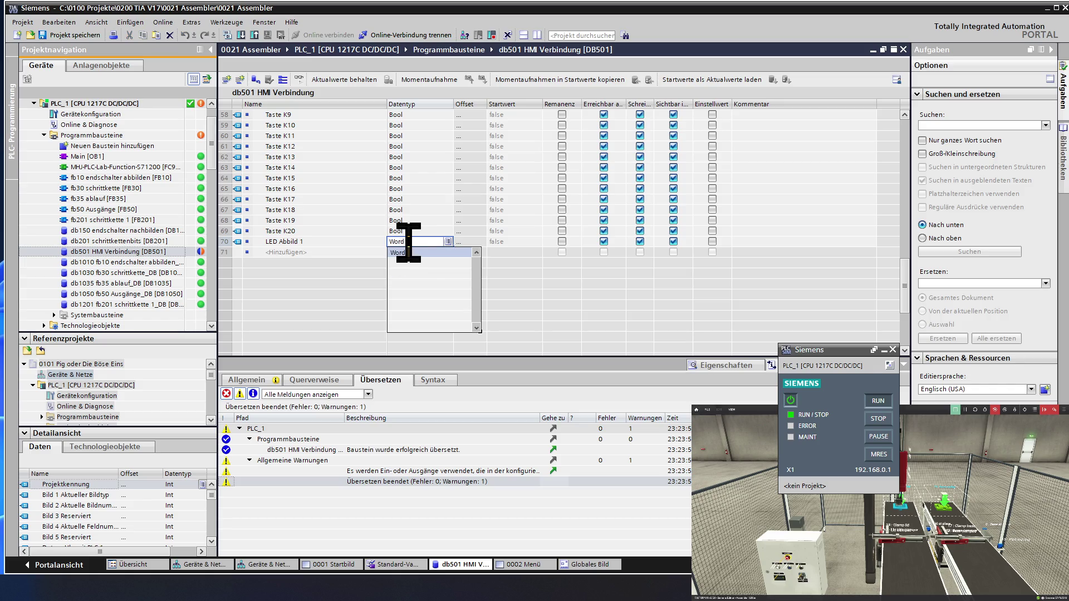
{"action": "left_click", "coordinate": [424, 266]}
{"action": "left_click", "coordinate": [366, 243]}
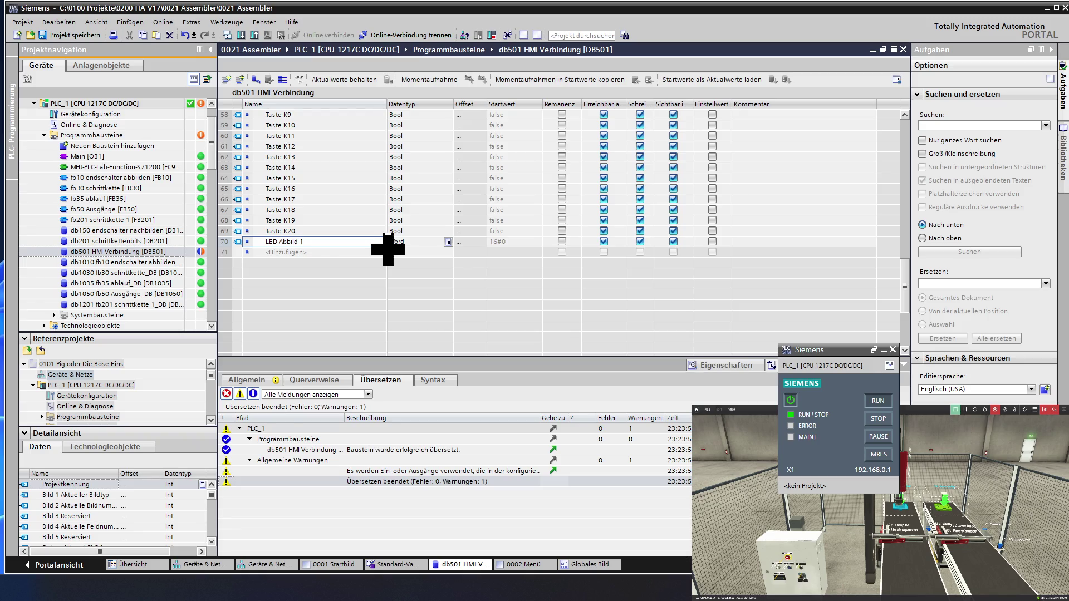
{"action": "scroll", "coordinate": [370, 223], "scroll_direction": "down", "scroll_amount": 1}
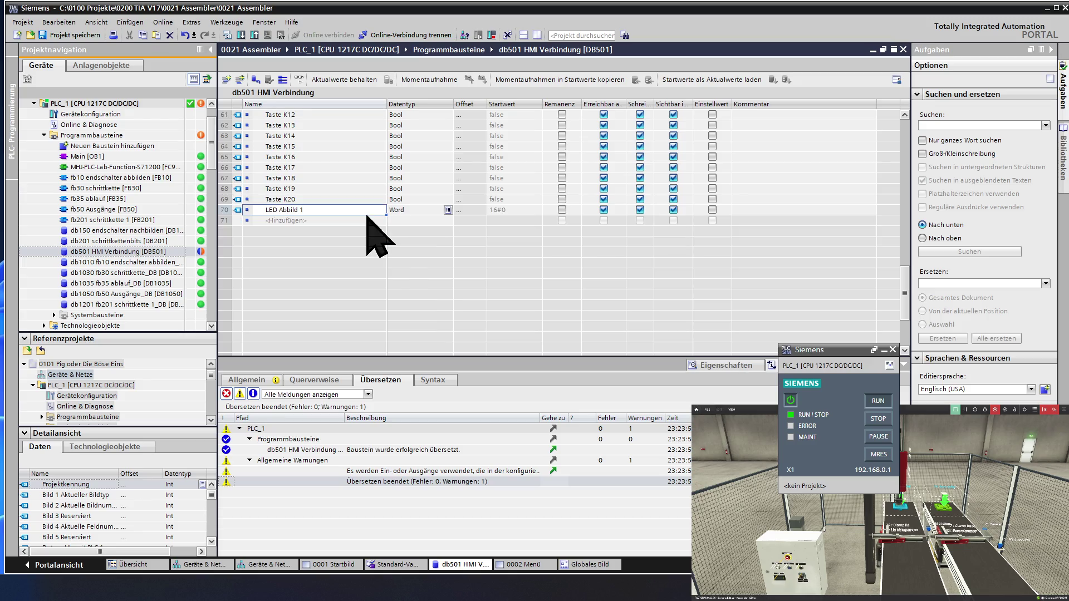
{"action": "scroll", "coordinate": [367, 217], "scroll_direction": "down", "scroll_amount": 1}
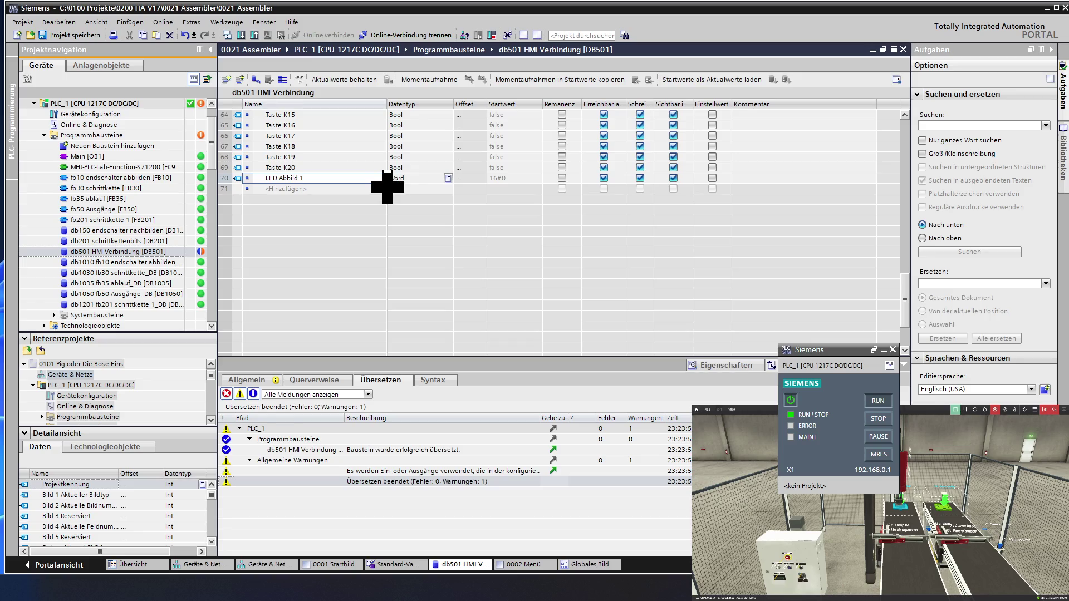
Auto-fill Word variables LED Abbild 2 through LED Abbild 5 below LED Abbild 1.
{"action": "left_click_drag", "start_coordinate": [387, 187], "coordinate": [384, 185]}
{"action": "scroll", "coordinate": [365, 217], "scroll_direction": "up", "scroll_amount": 4}
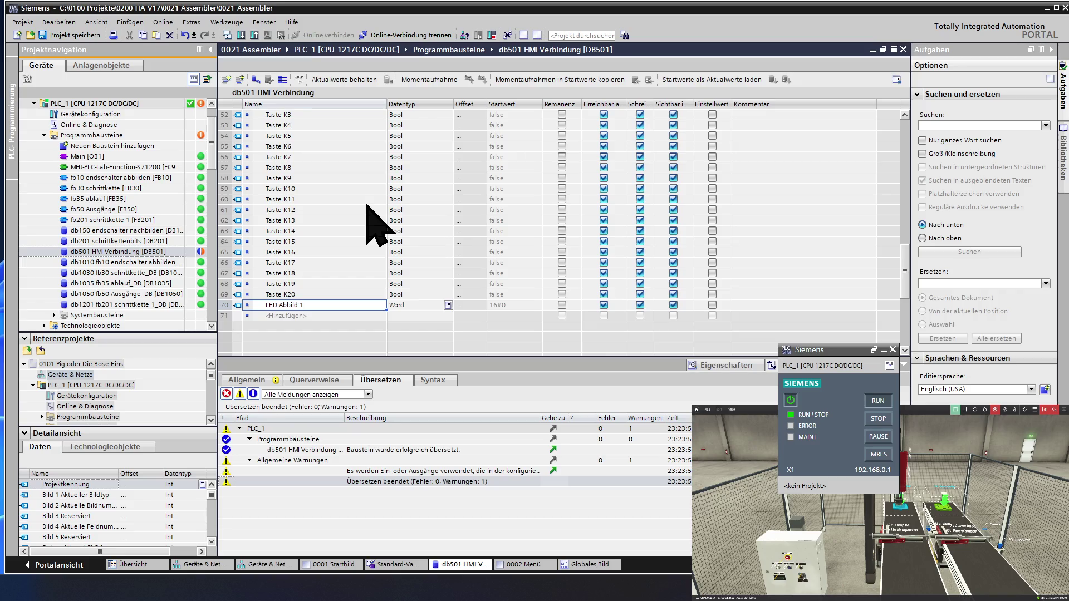
{"action": "scroll", "coordinate": [367, 205], "scroll_direction": "up", "scroll_amount": 4}
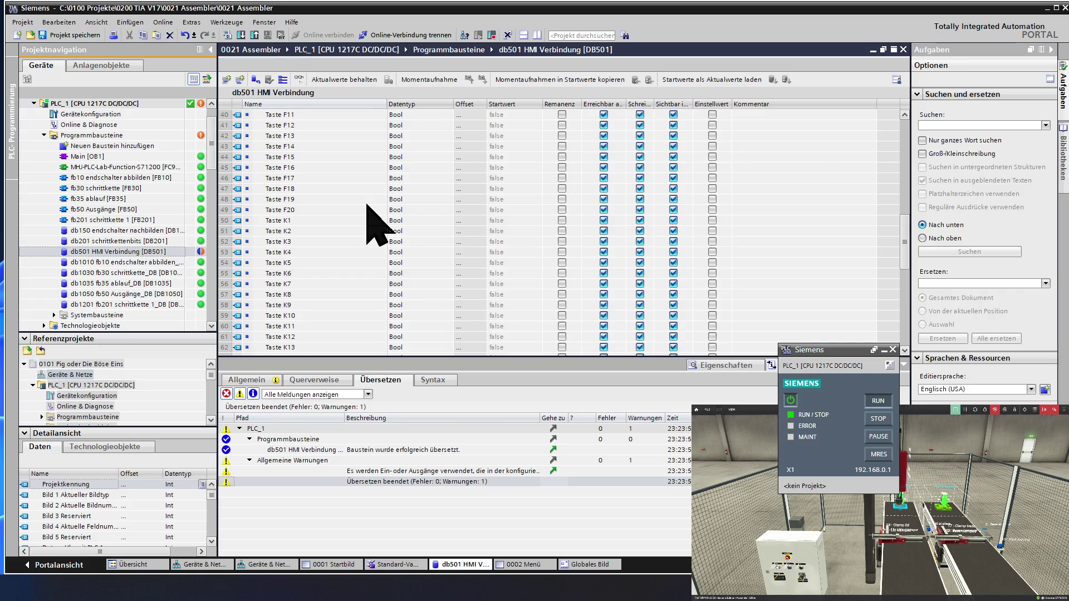
{"action": "left_click", "coordinate": [301, 212]}
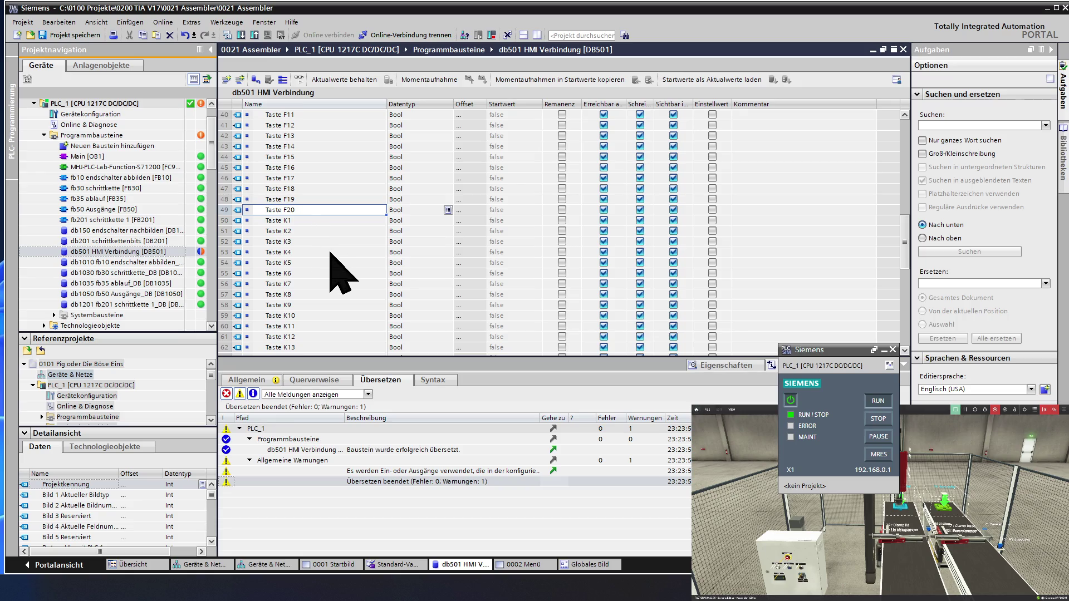
{"action": "scroll", "coordinate": [331, 252], "scroll_direction": "down", "scroll_amount": 2}
{"action": "scroll", "coordinate": [331, 253], "scroll_direction": "down", "scroll_amount": 3}
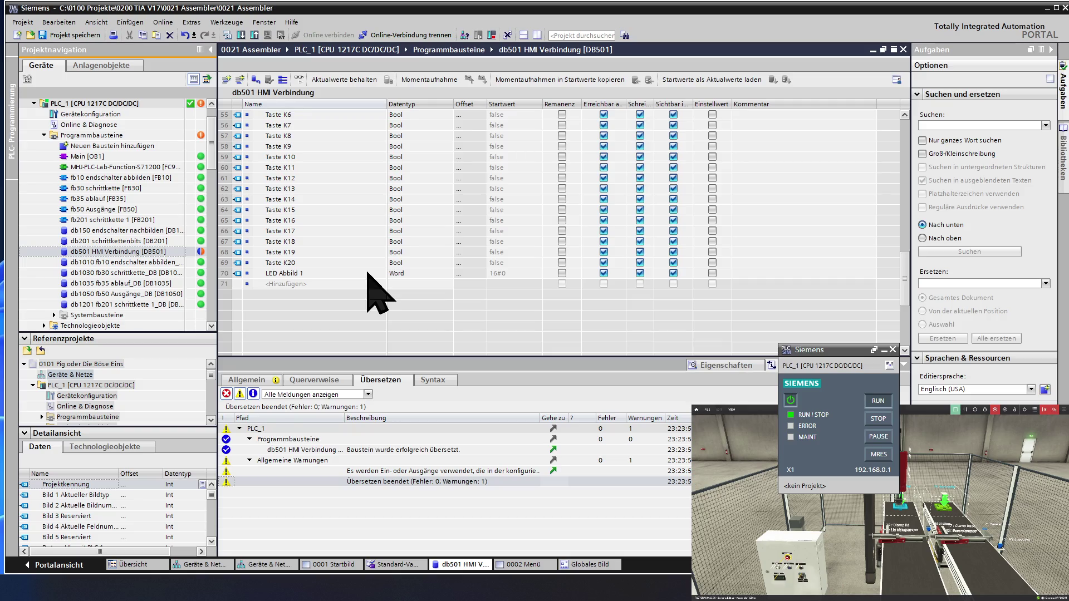
{"action": "left_click", "coordinate": [367, 273]}
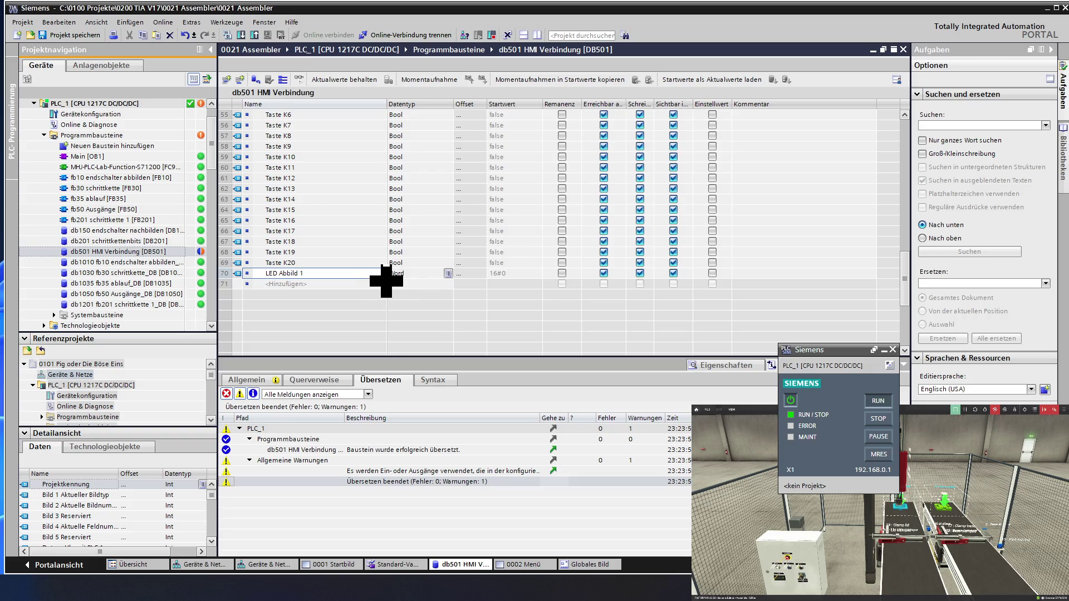
{"action": "left_click_drag", "start_coordinate": [386, 281], "coordinate": [382, 315]}
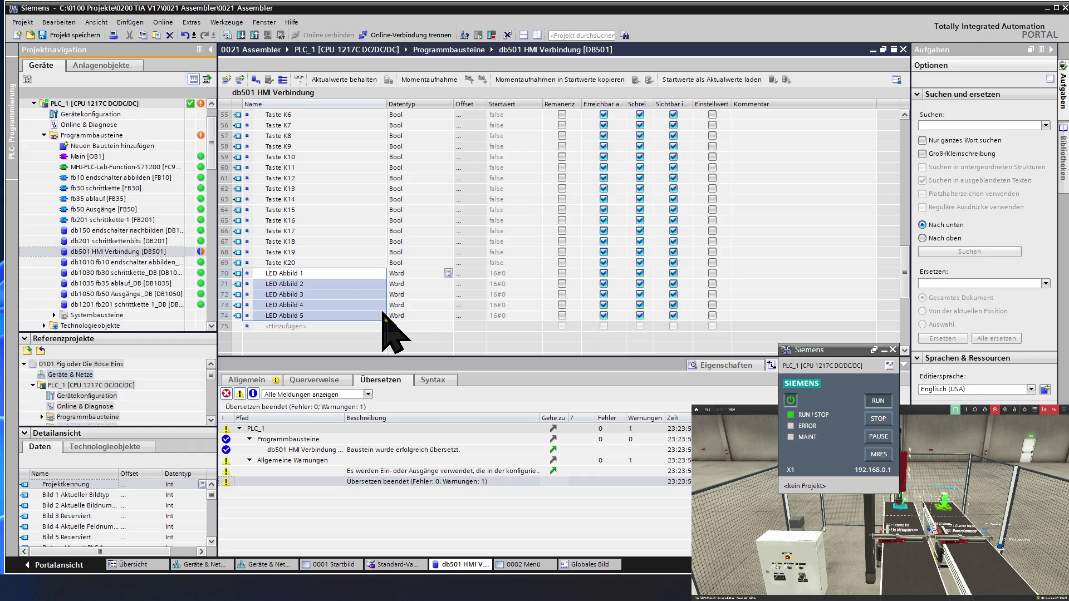
{"action": "left_click", "coordinate": [374, 315]}
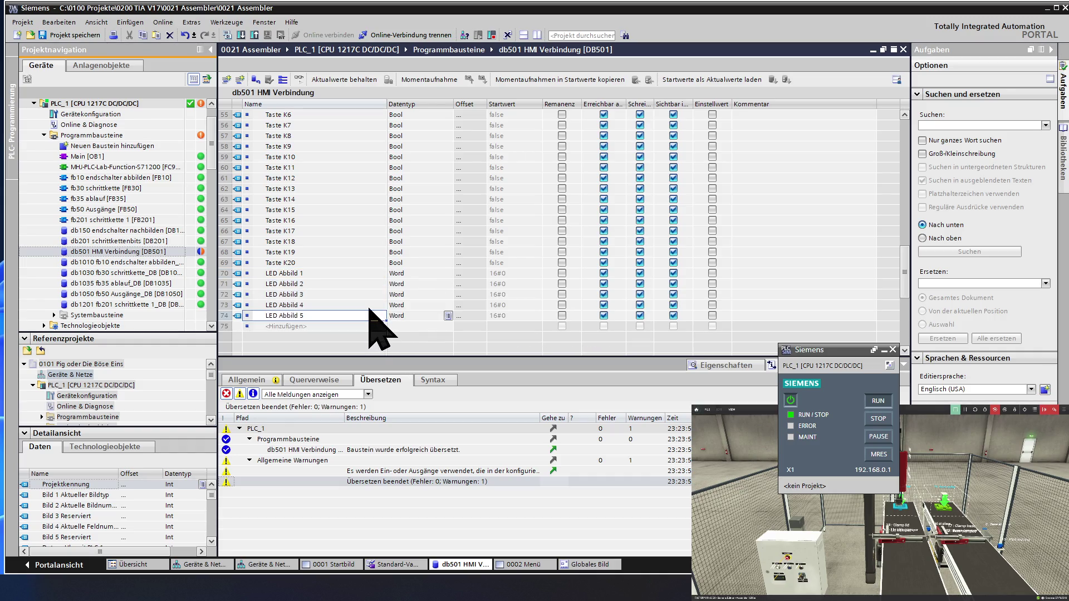
Save the project and reselect db501 HMI Verbindung in the project tree.
{"action": "left_click", "coordinate": [346, 262]}
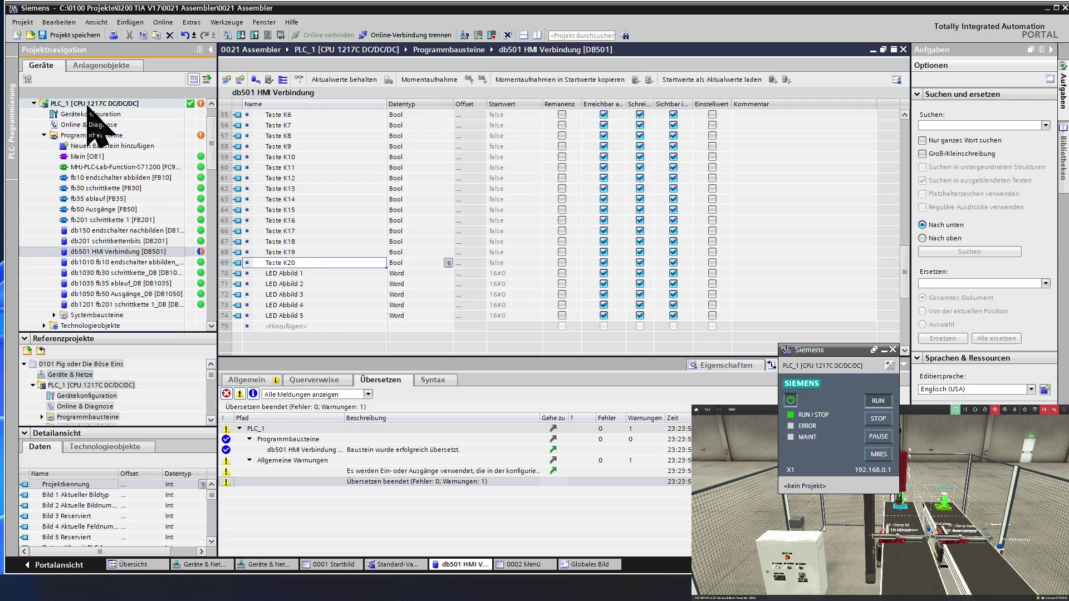
{"action": "left_click", "coordinate": [72, 34]}
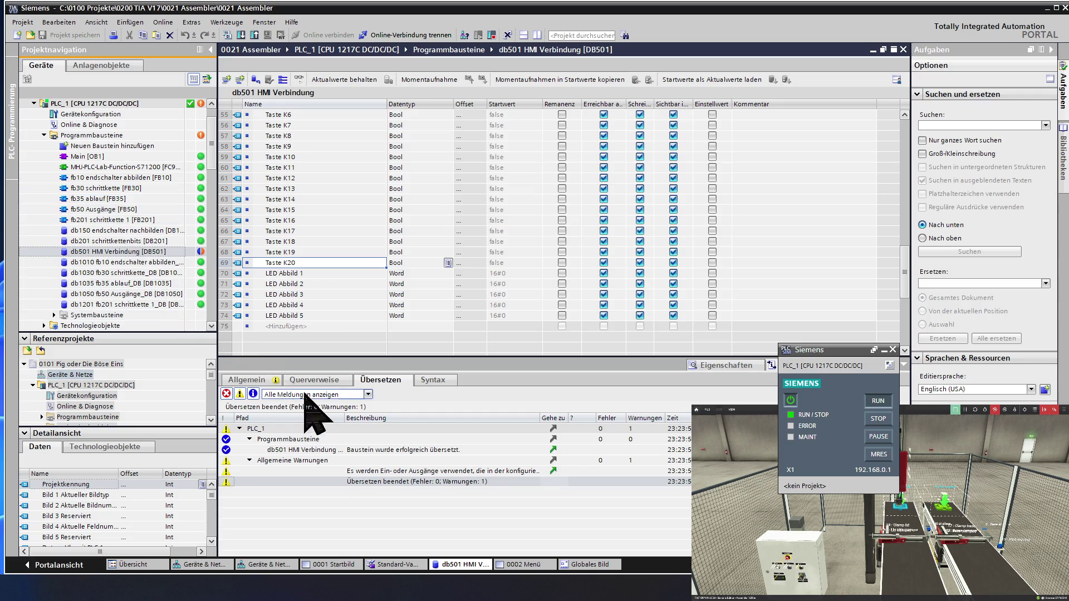
{"action": "left_click", "coordinate": [99, 273]}
{"action": "scroll", "coordinate": [99, 278], "scroll_direction": "down", "scroll_amount": 1}
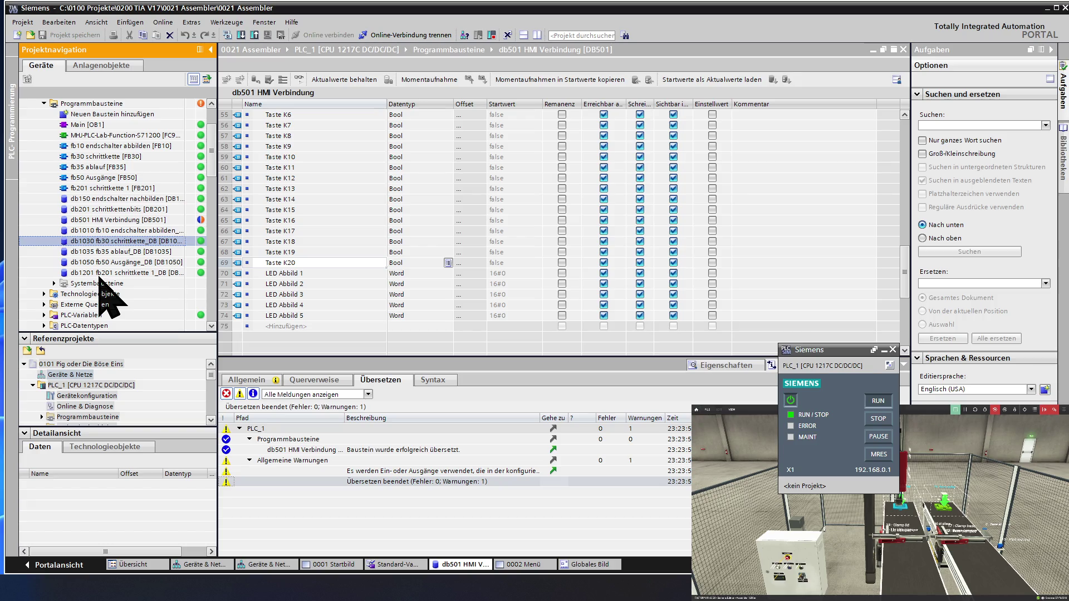
{"action": "scroll", "coordinate": [99, 274], "scroll_direction": "up", "scroll_amount": 1}
{"action": "left_click", "coordinate": [143, 251]}
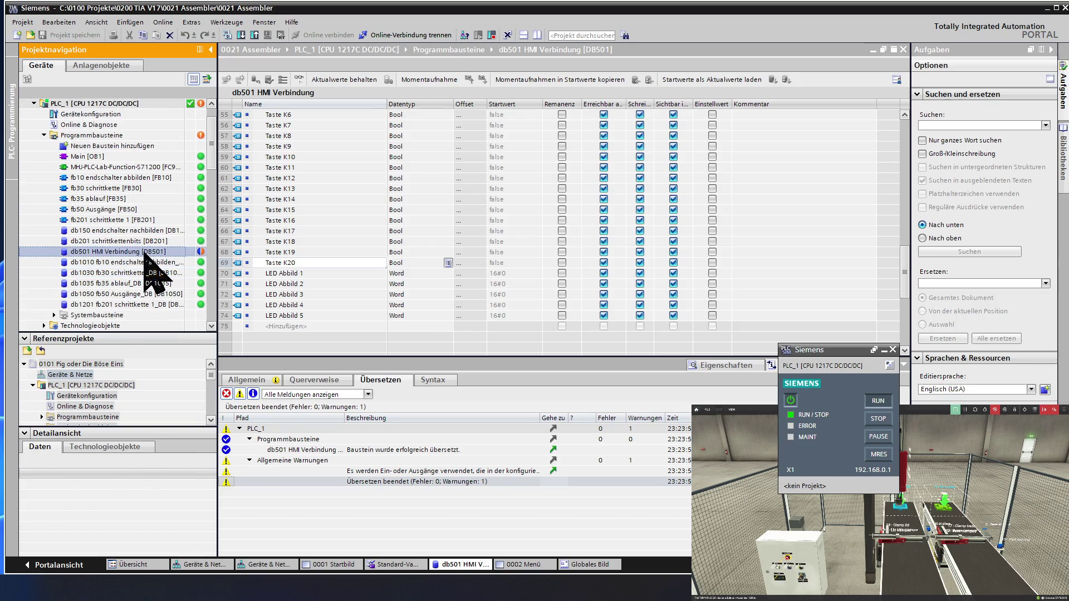
Compile db501 HMI Verbindung with Übersetzen > Software (nur Änderungen).
{"action": "right_click", "coordinate": [143, 251]}
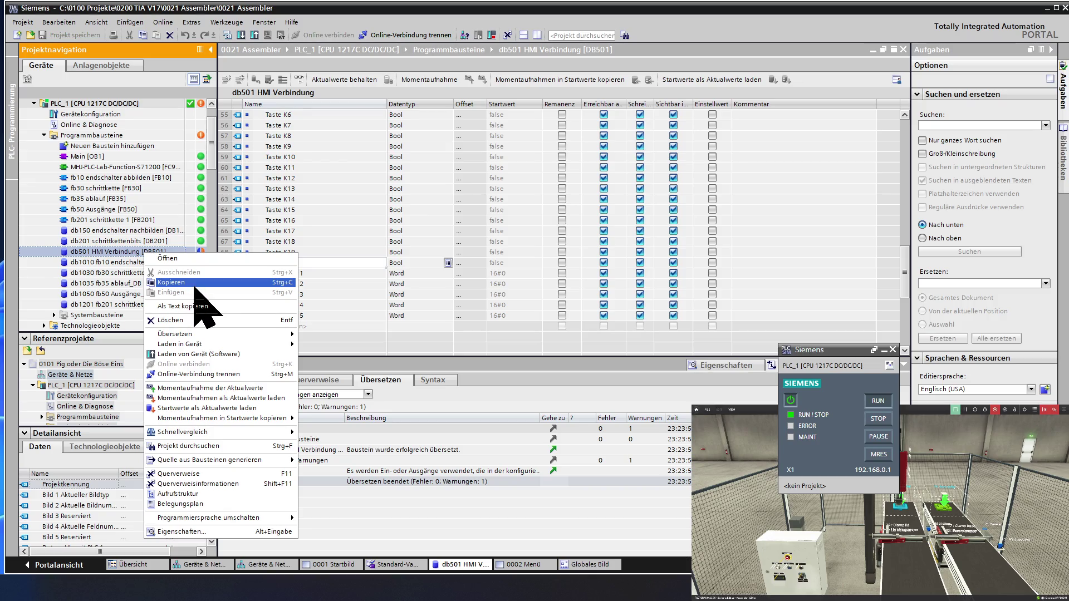
{"action": "mouse_move", "coordinate": [198, 334]}
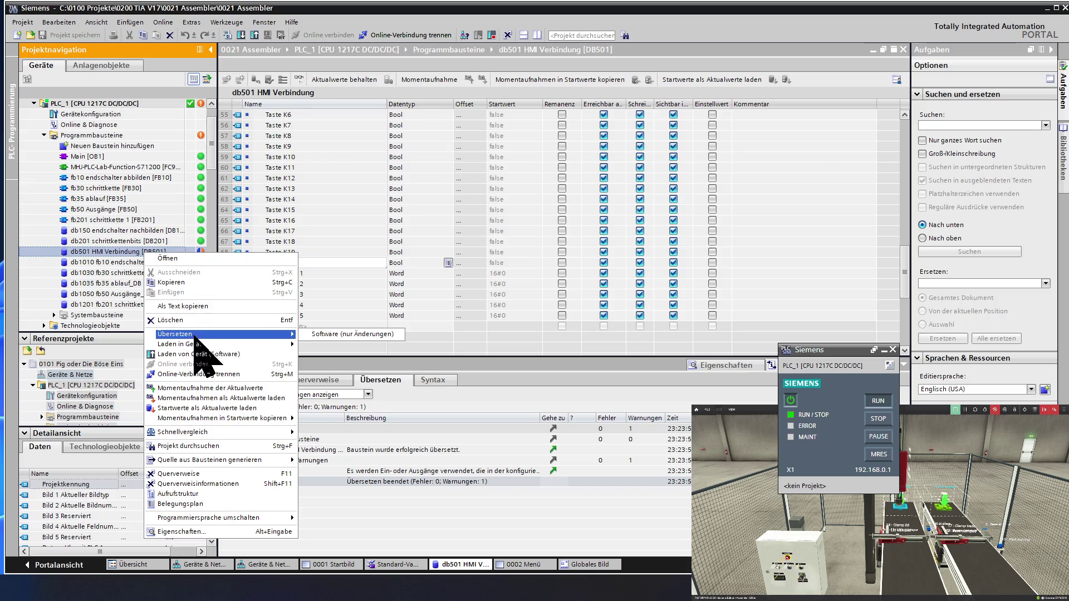
{"action": "left_click", "coordinate": [352, 334]}
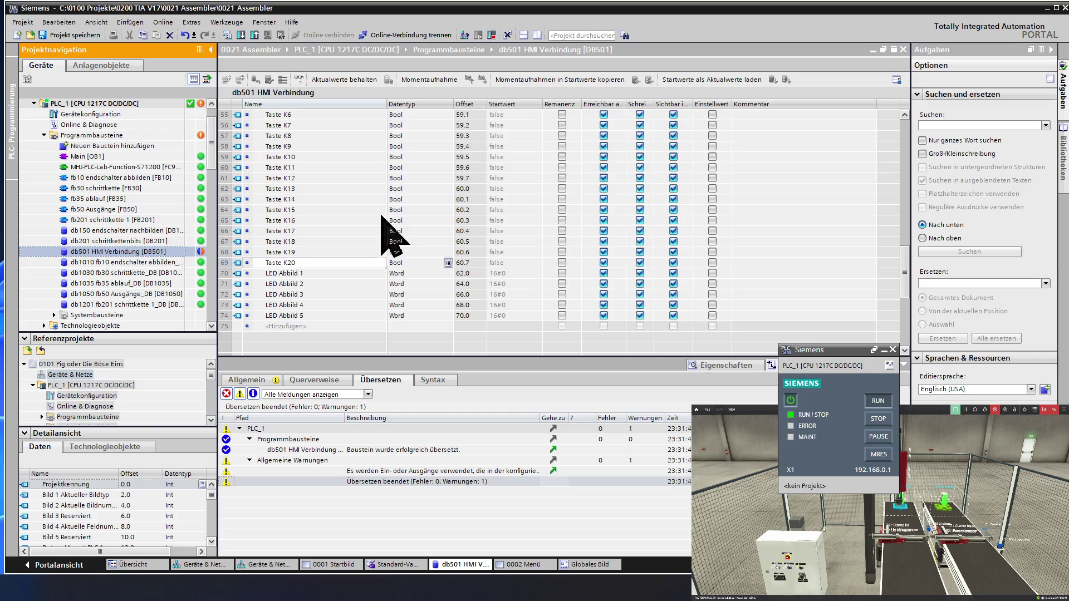
Open the HMI_1 Globales Bild screen from the project tree.
{"action": "left_click", "coordinate": [116, 293]}
{"action": "scroll", "coordinate": [116, 292], "scroll_direction": "down", "scroll_amount": 6}
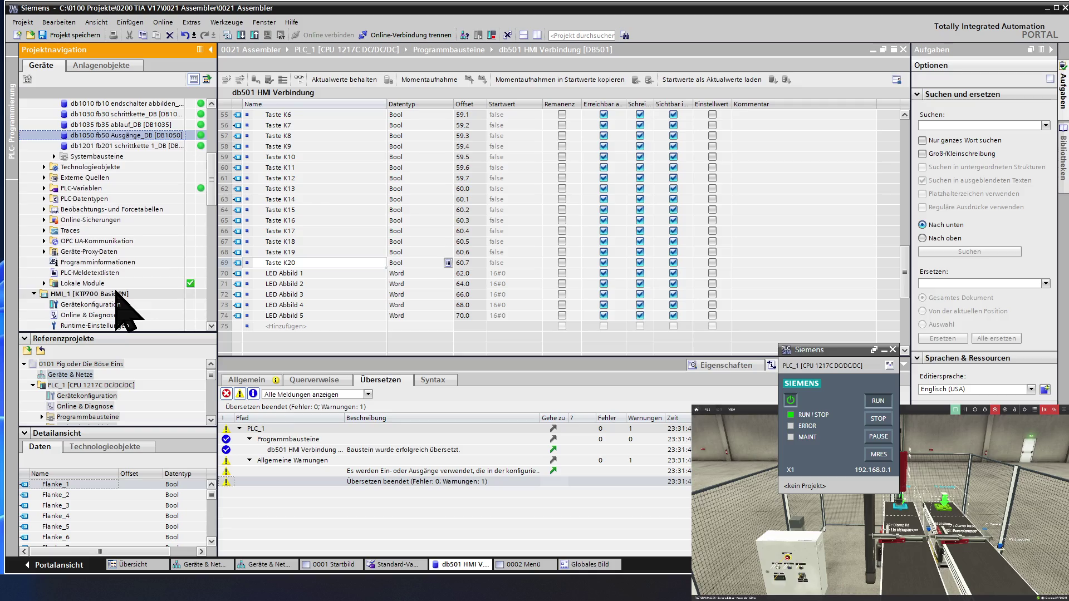
{"action": "scroll", "coordinate": [116, 292], "scroll_direction": "down", "scroll_amount": 3}
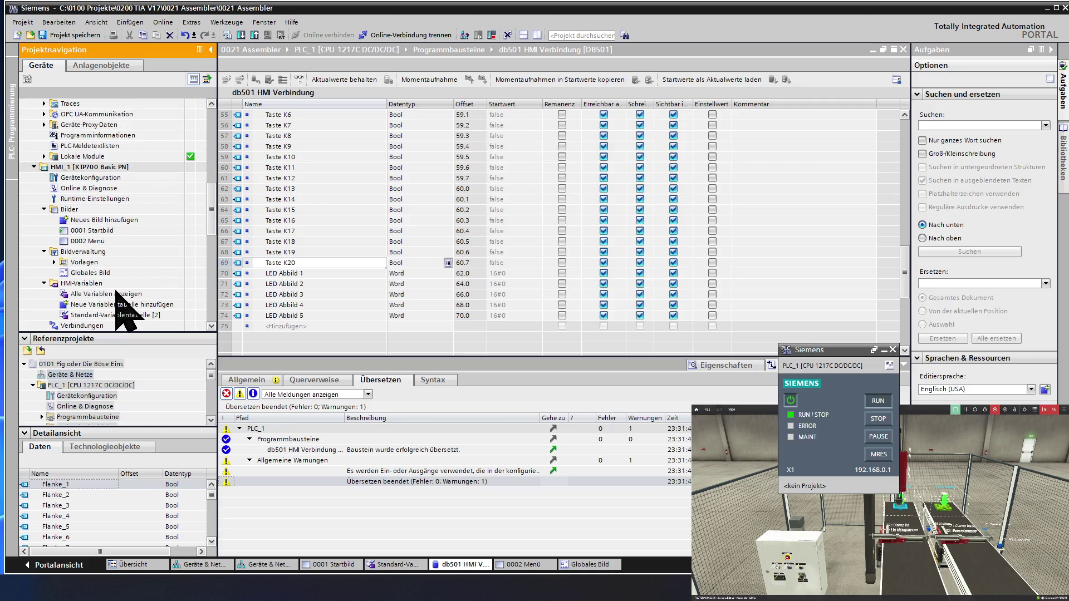
{"action": "scroll", "coordinate": [123, 309], "scroll_direction": "down", "scroll_amount": 1}
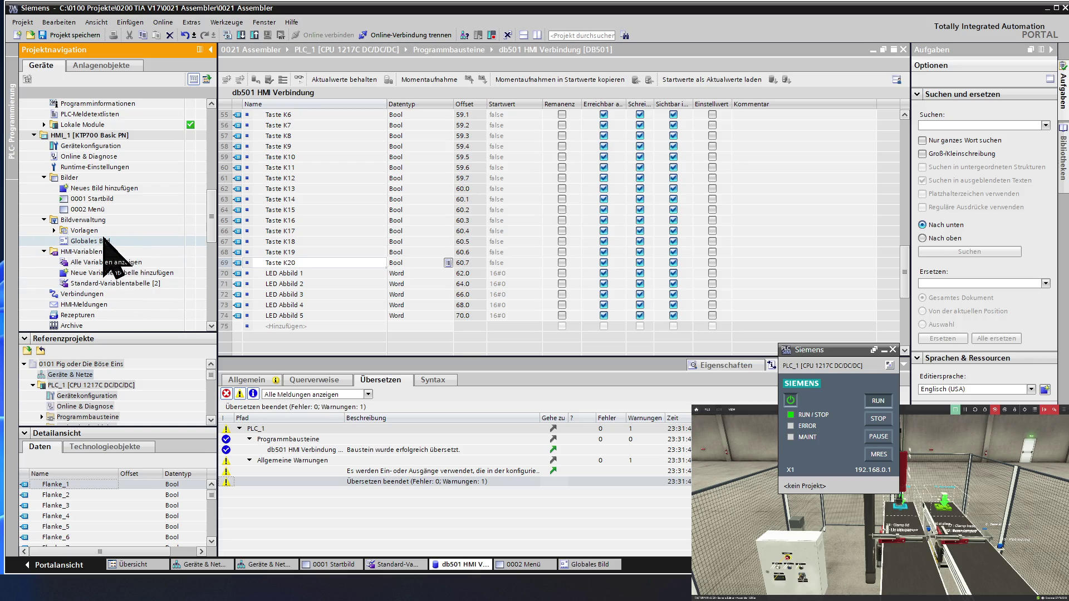
{"action": "double_click", "coordinate": [104, 241]}
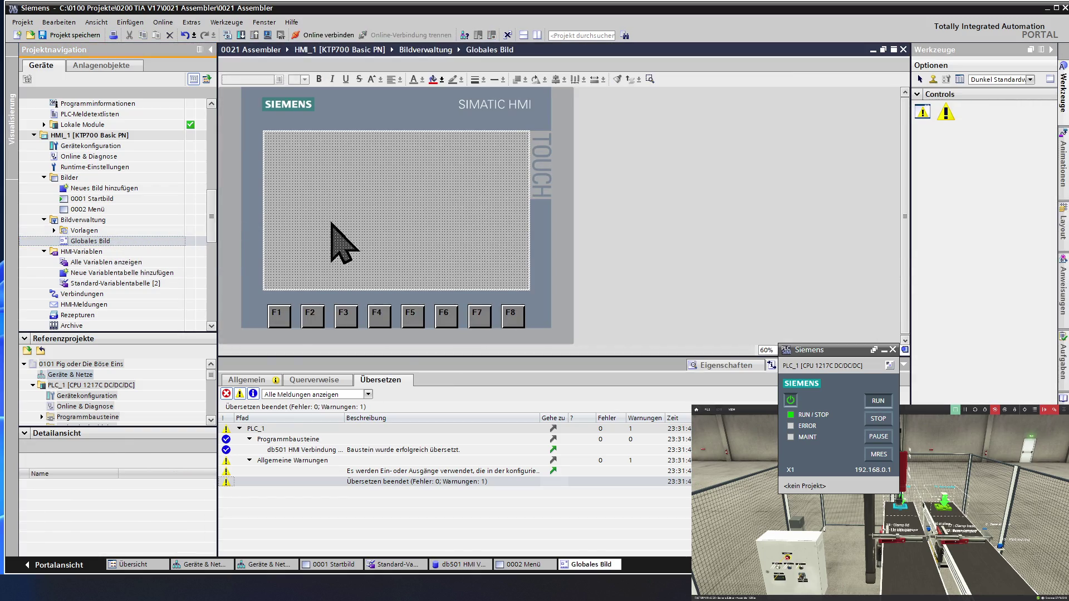
Select function key F1 on the global screen and show its Taste drücken event.
{"action": "left_click", "coordinate": [278, 315]}
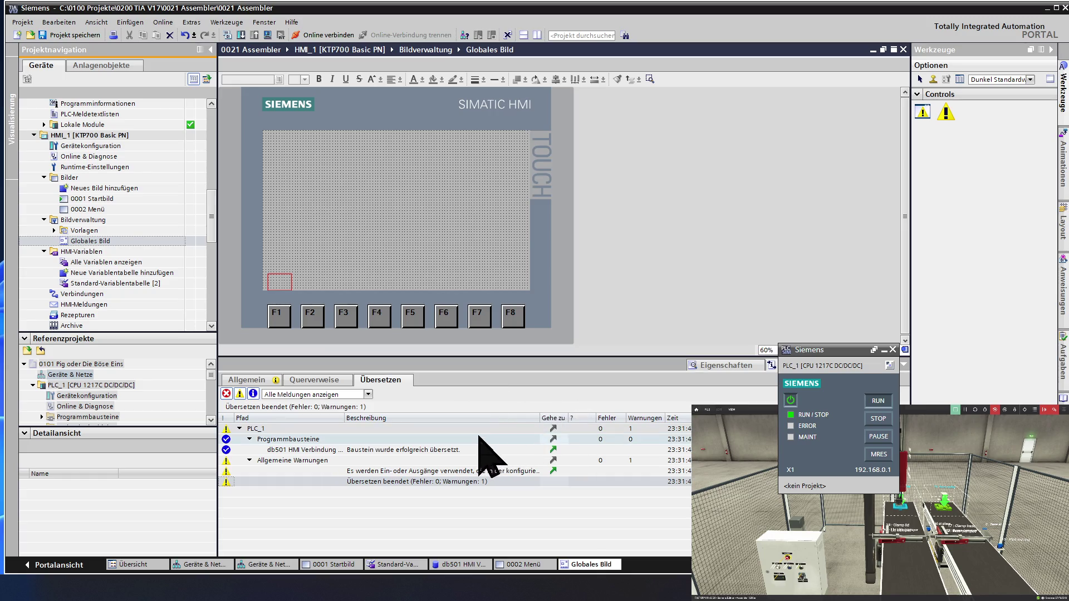
{"action": "left_click", "coordinate": [706, 366]}
{"action": "left_click", "coordinate": [245, 382]}
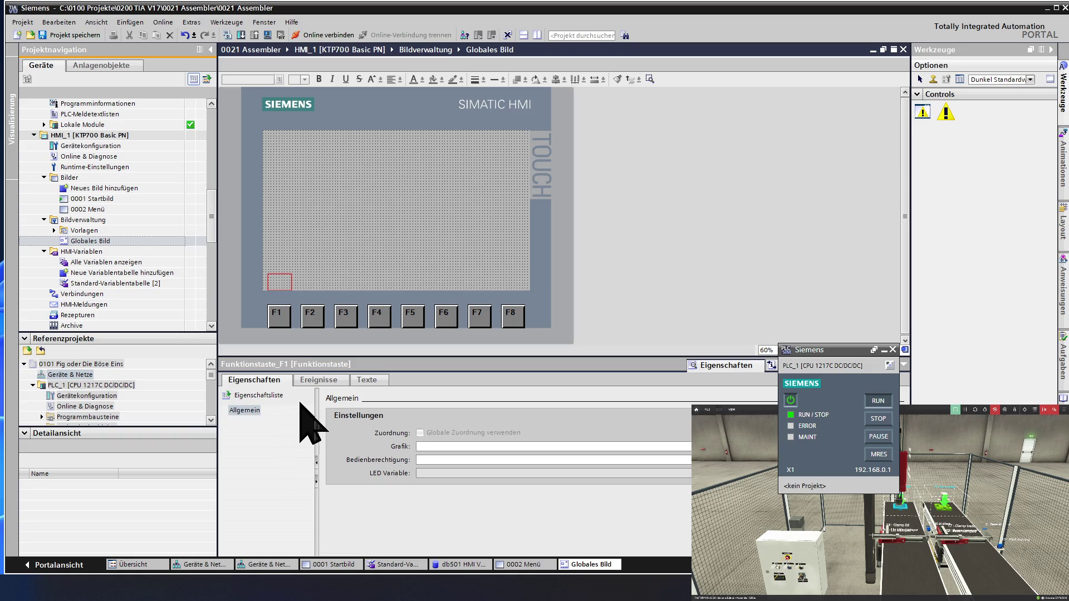
{"action": "left_click", "coordinate": [310, 383]}
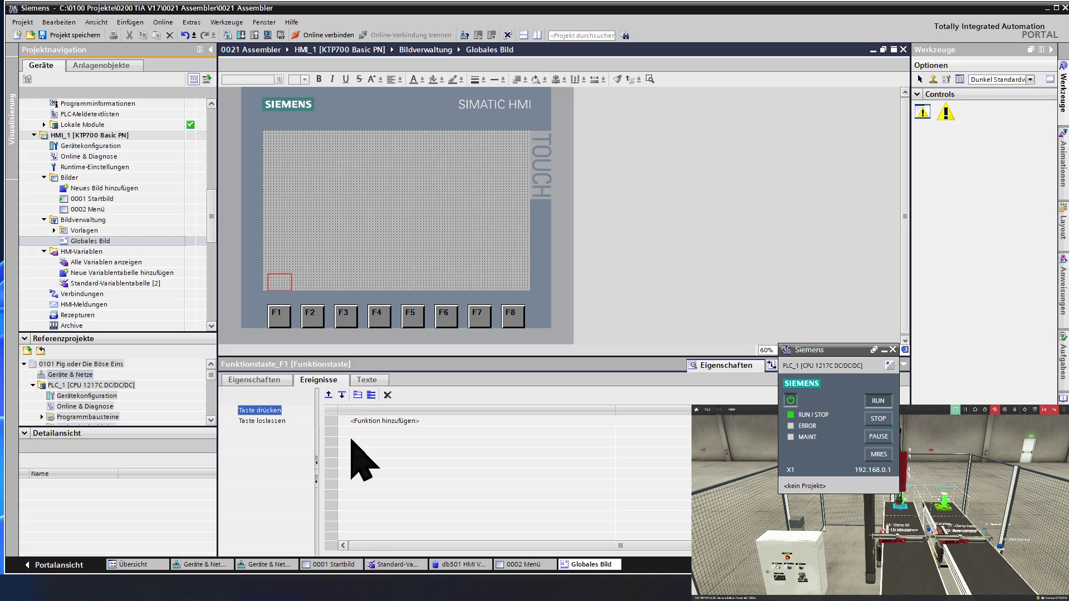
{"action": "left_click", "coordinate": [374, 421]}
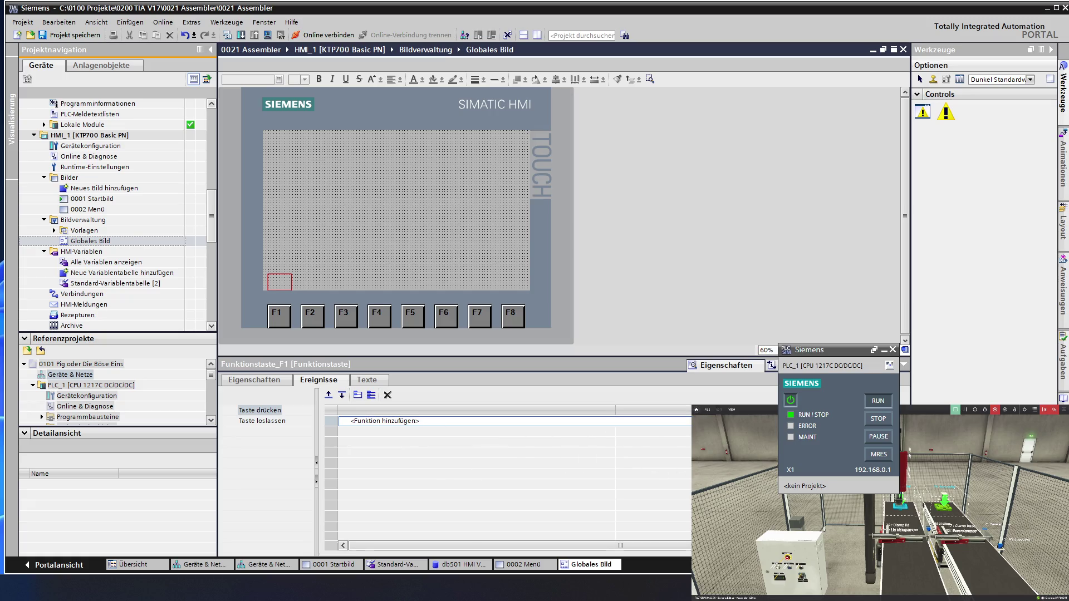
Add Bitbearbeitung > SetzeBitWährendTasteGedrückt to F1's Taste drücken event.
{"action": "left_click", "coordinate": [686, 421]}
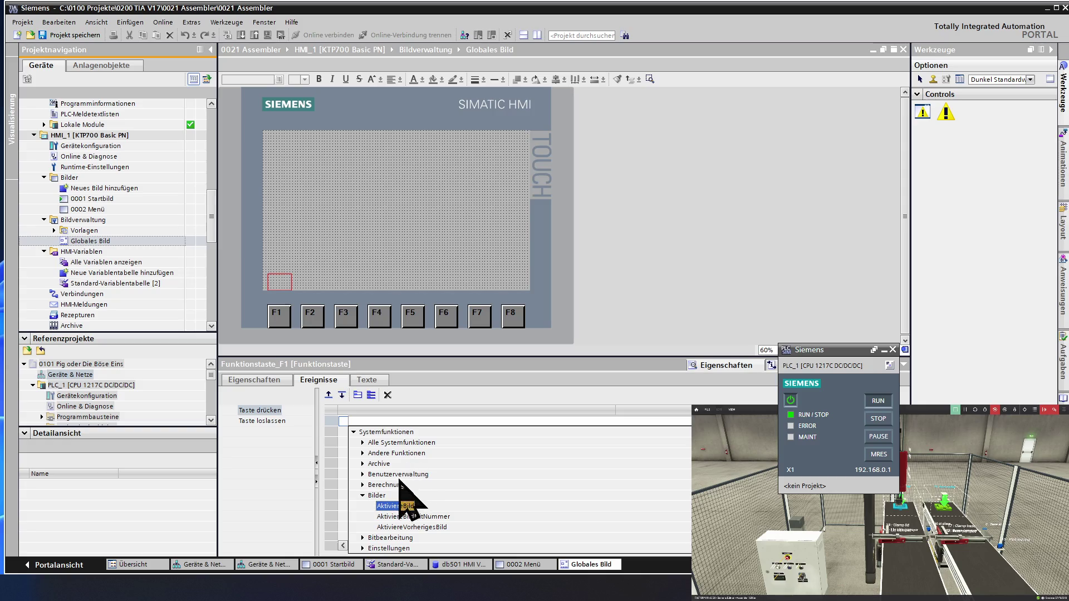
{"action": "left_click", "coordinate": [363, 495]}
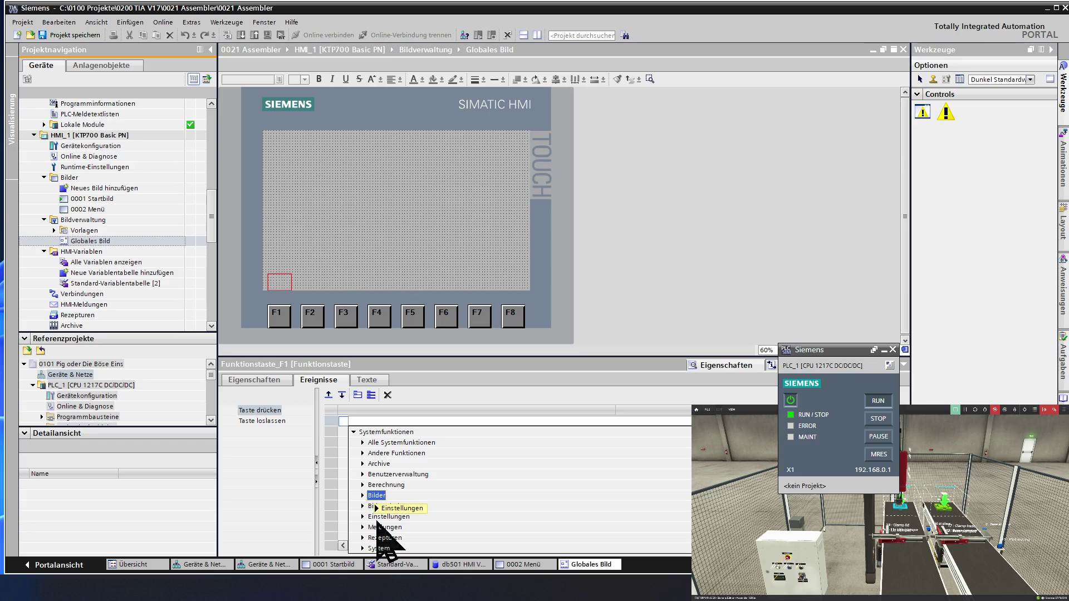
{"action": "left_click", "coordinate": [363, 506]}
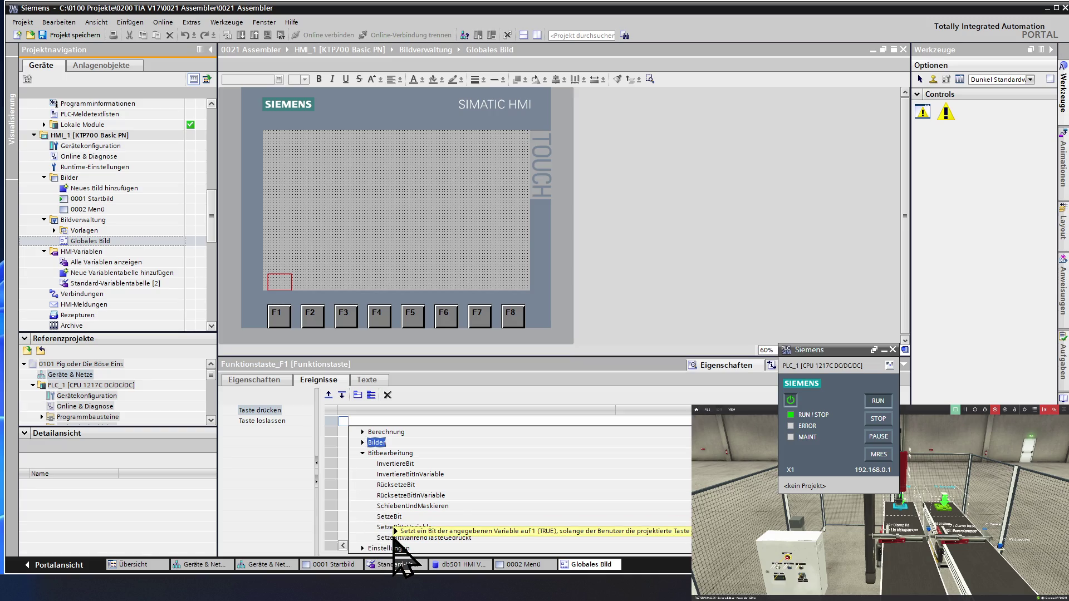
{"action": "left_click", "coordinate": [393, 538]}
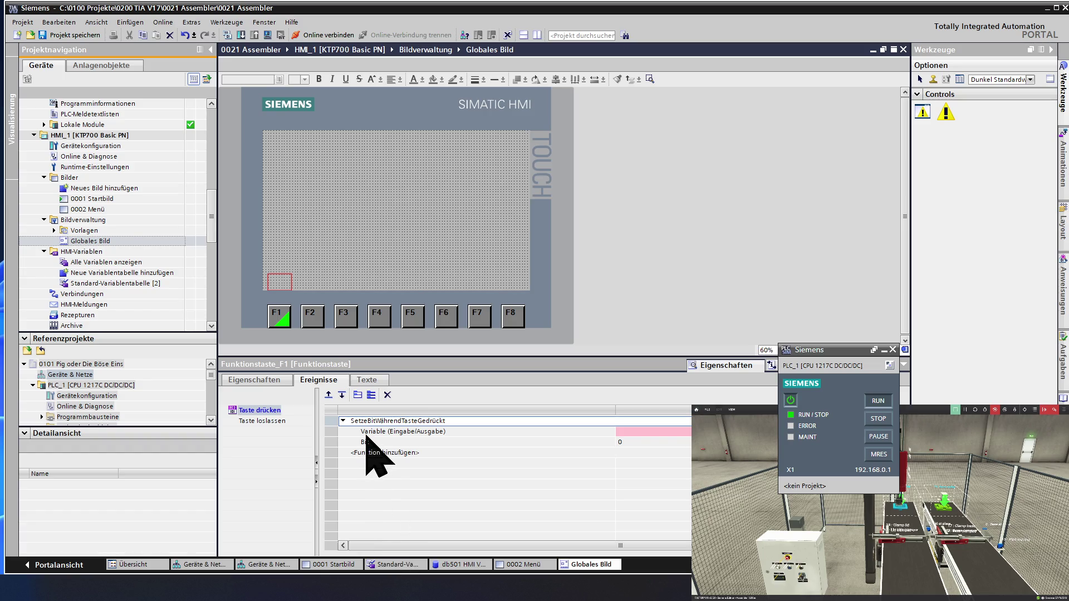
Link the function's Variable to a Taste tag in db501 HMI Verbindung.
{"action": "left_click", "coordinate": [640, 433]}
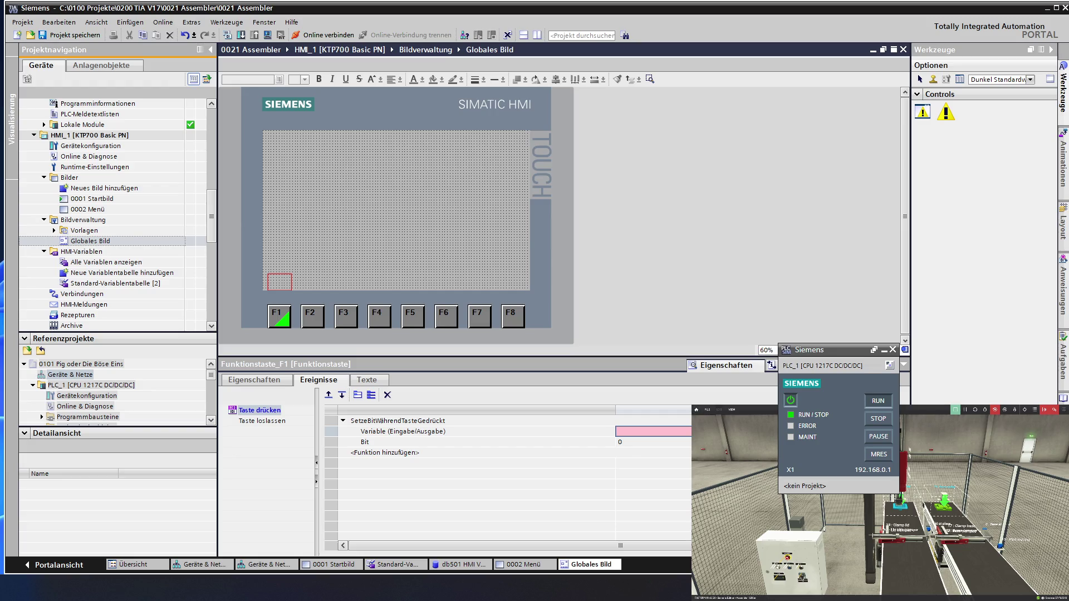
{"action": "left_click", "coordinate": [898, 432]}
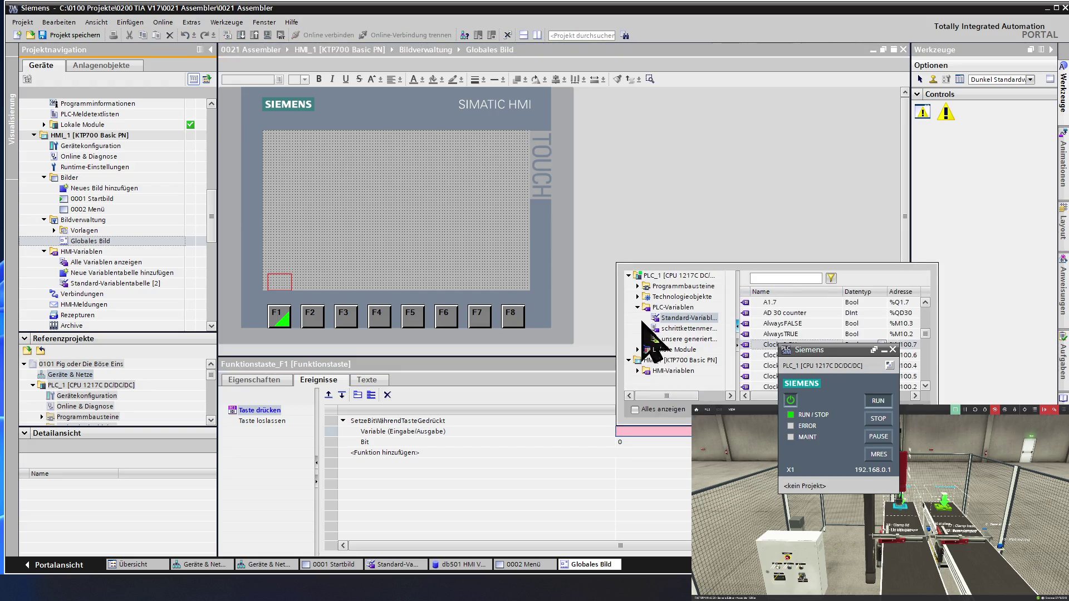
{"action": "double_click", "coordinate": [684, 286]}
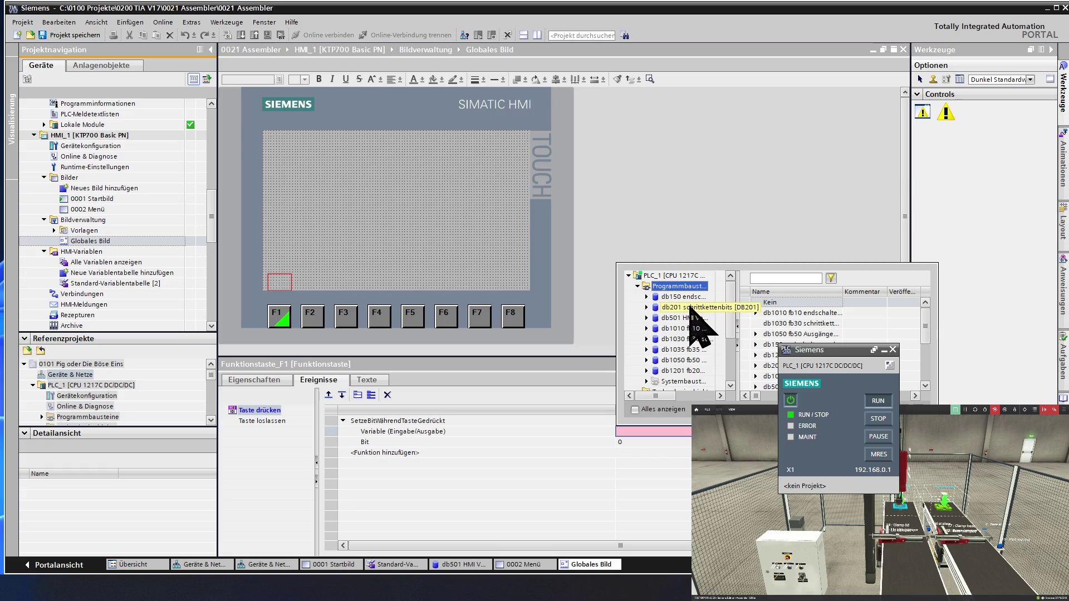
{"action": "double_click", "coordinate": [685, 318]}
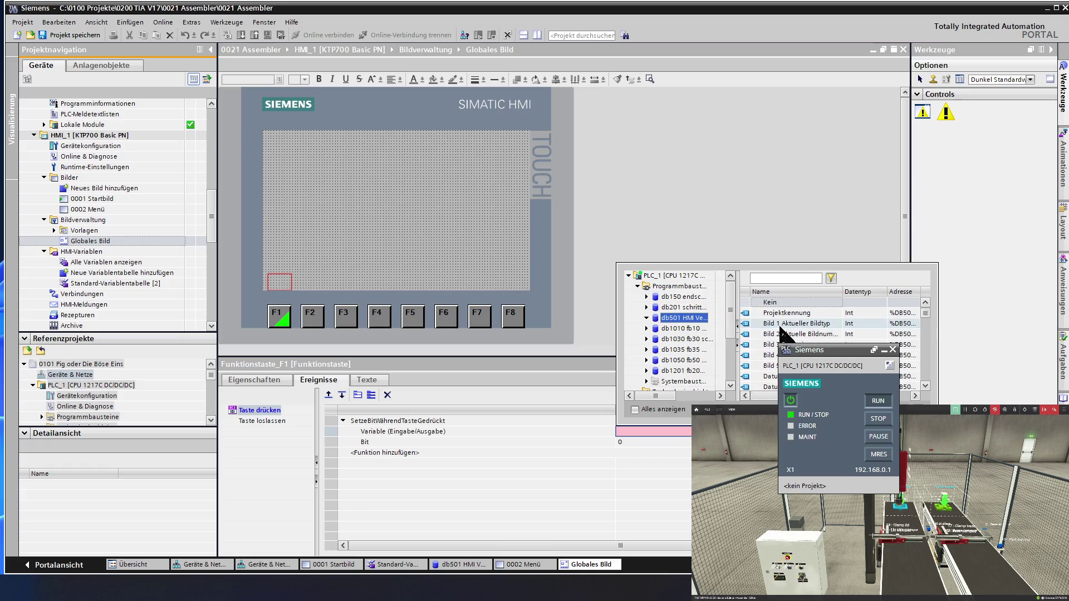
{"action": "scroll", "coordinate": [794, 337], "scroll_direction": "down", "scroll_amount": 2}
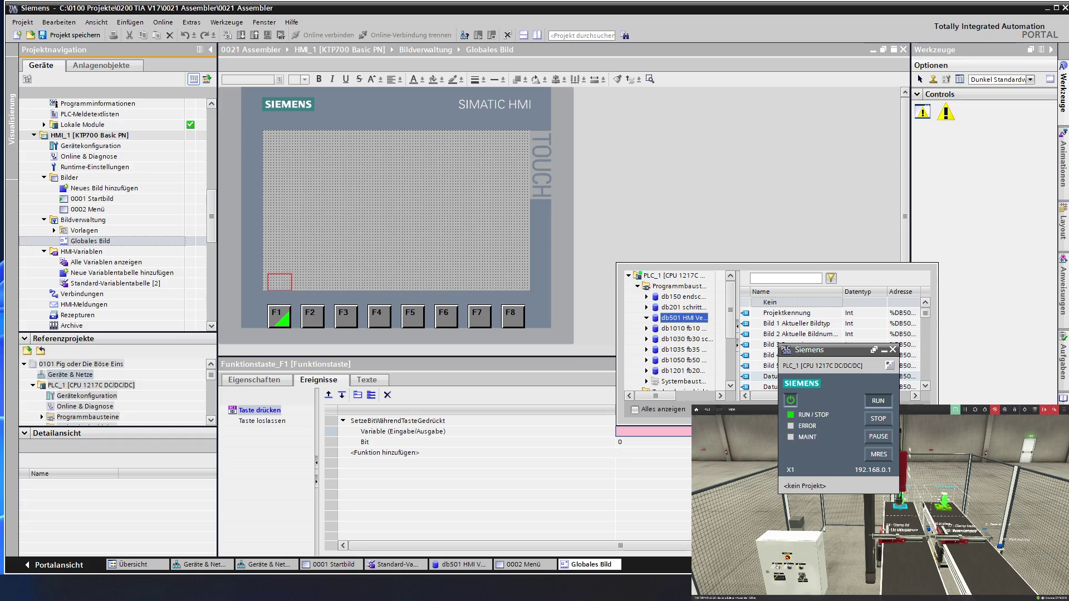
{"action": "left_click", "coordinate": [794, 313]}
{"action": "scroll", "coordinate": [793, 334], "scroll_direction": "down", "scroll_amount": 5}
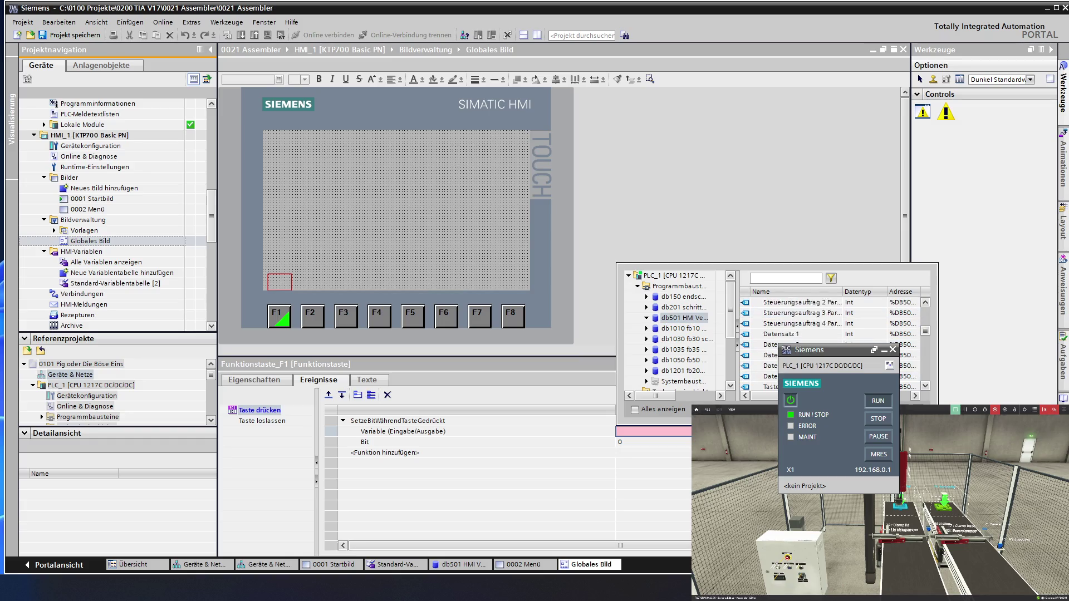
{"action": "scroll", "coordinate": [794, 334], "scroll_direction": "down", "scroll_amount": 3}
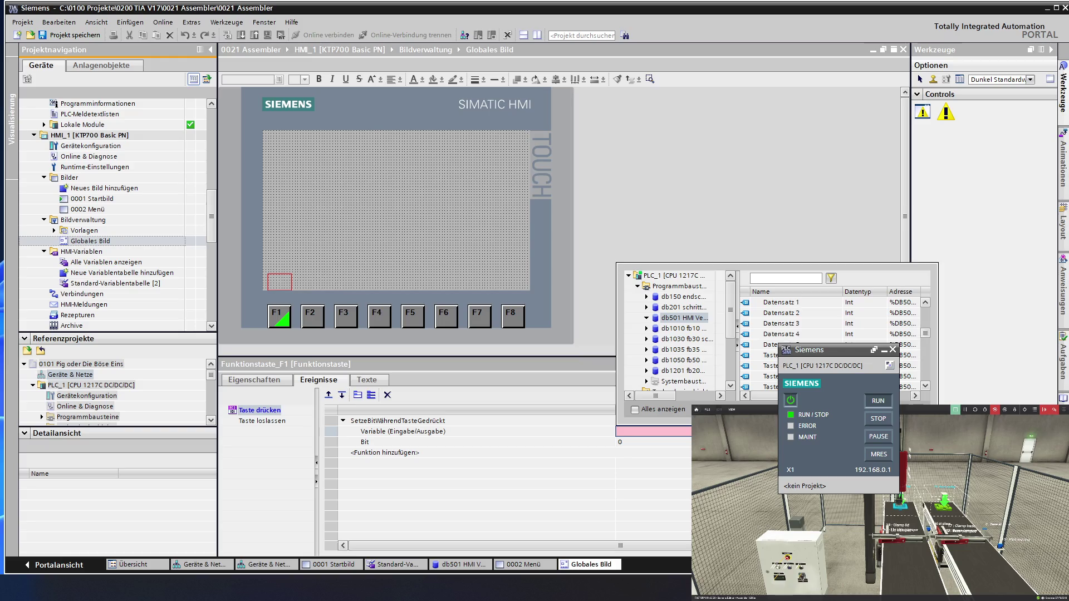
{"action": "left_click", "coordinate": [771, 355]}
{"action": "key", "text": "Return"}
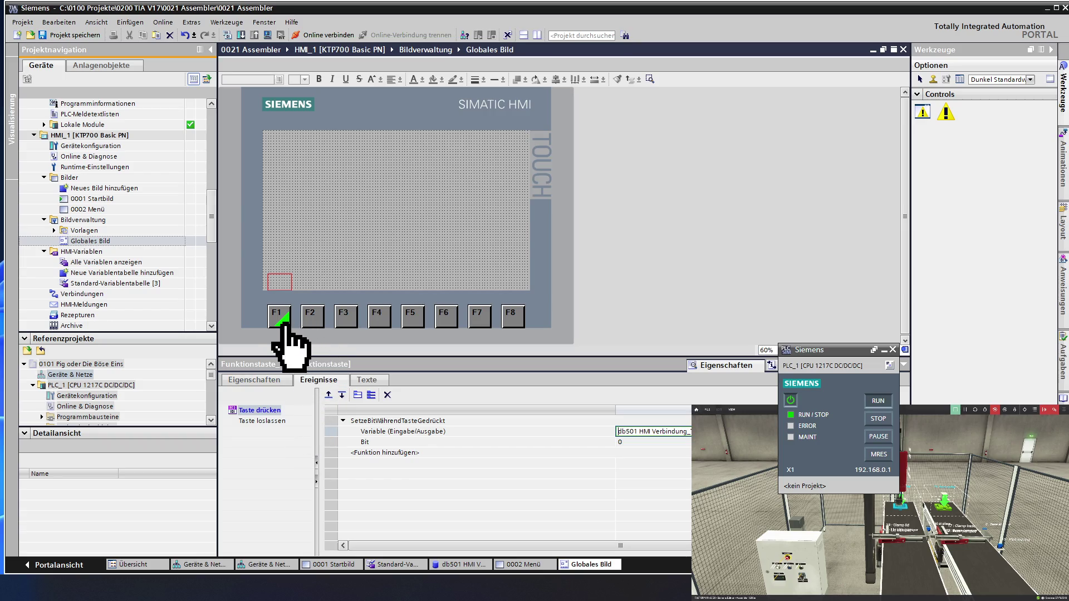
Assign SetzeBitWährendTasteGedrückt to F2's Taste drücken event, linked to a db501 Taste tag.
{"action": "left_click", "coordinate": [312, 325]}
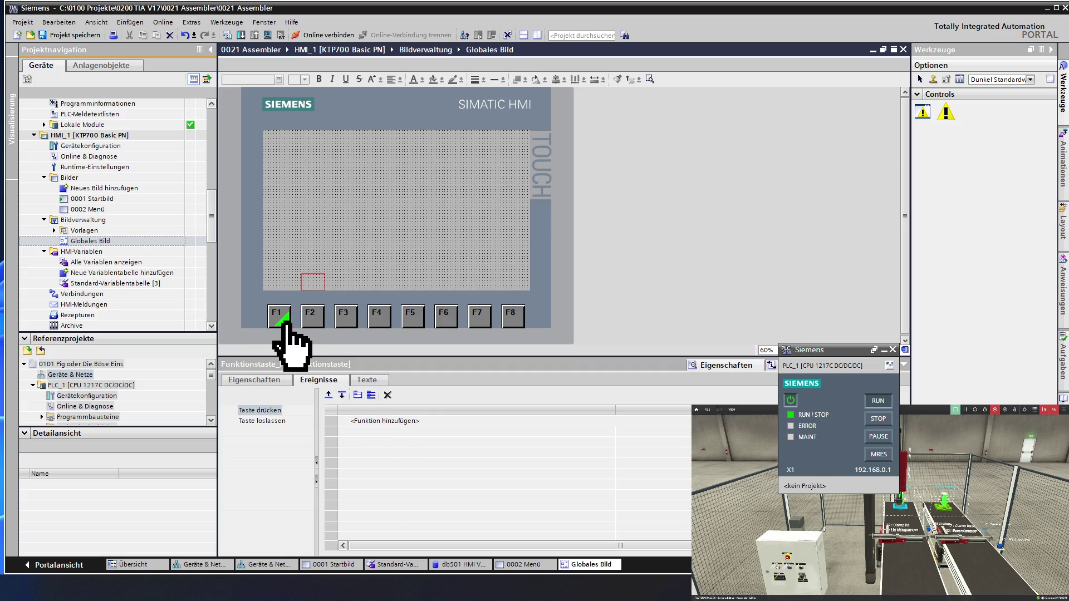
{"action": "left_click", "coordinate": [434, 421]}
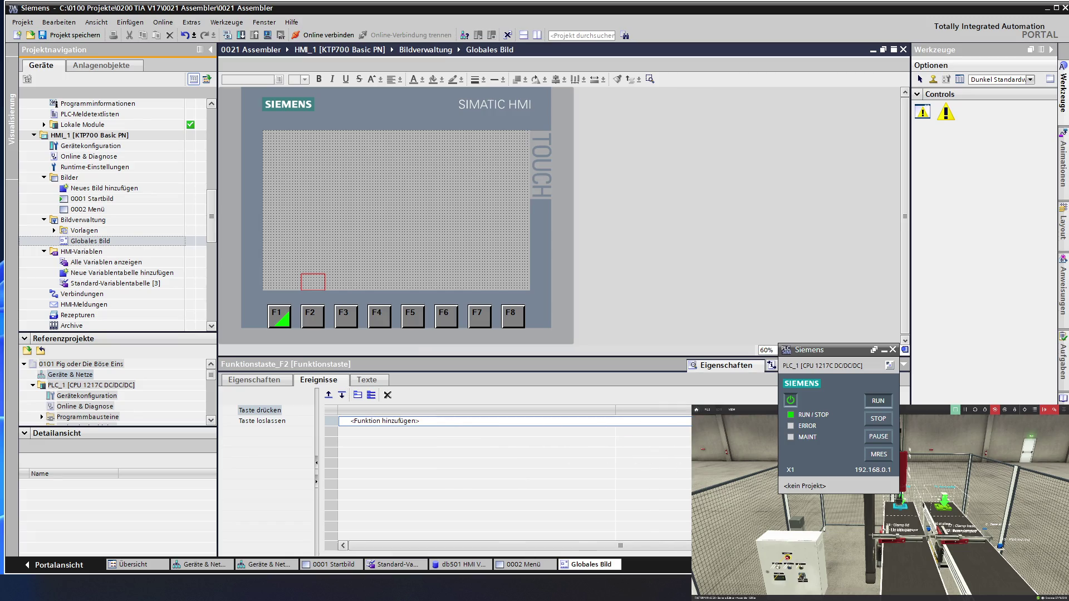
{"action": "left_click", "coordinate": [487, 421]}
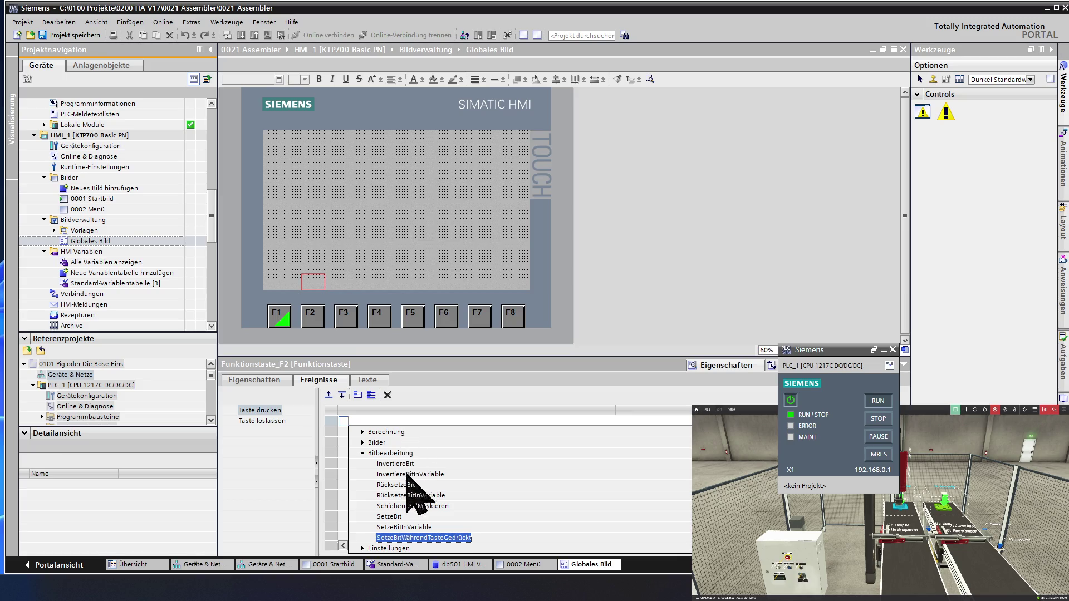
{"action": "left_click", "coordinate": [393, 538]}
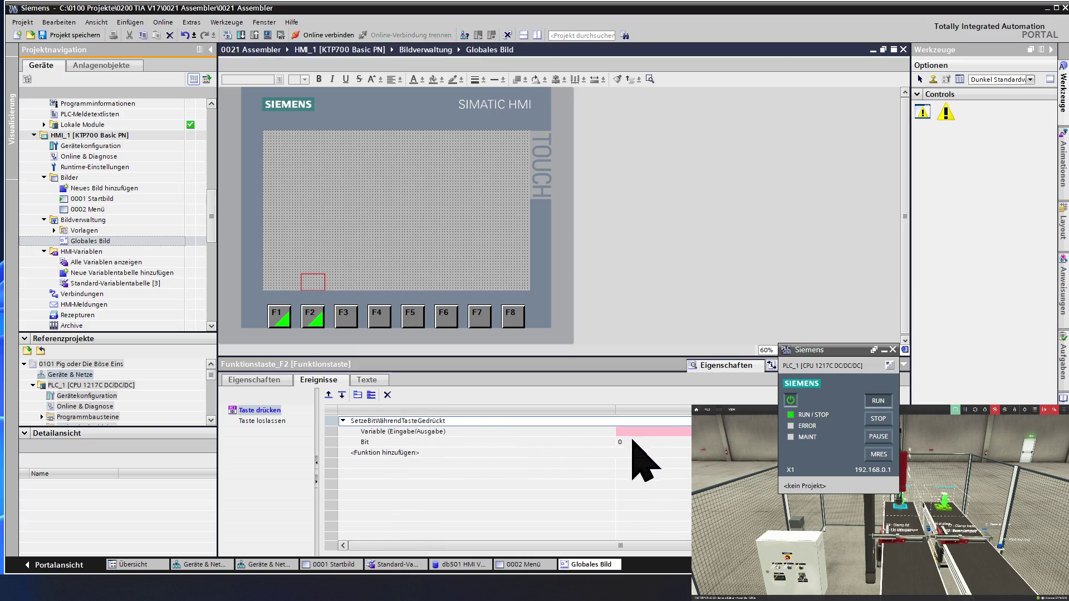
{"action": "left_click", "coordinate": [686, 432]}
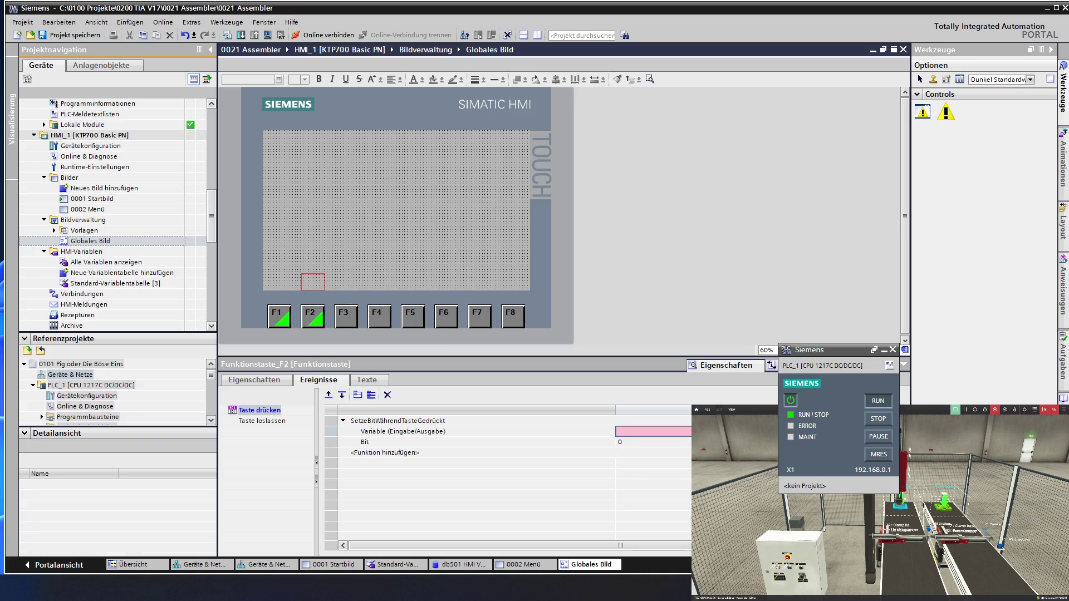
{"action": "left_click", "coordinate": [686, 432]}
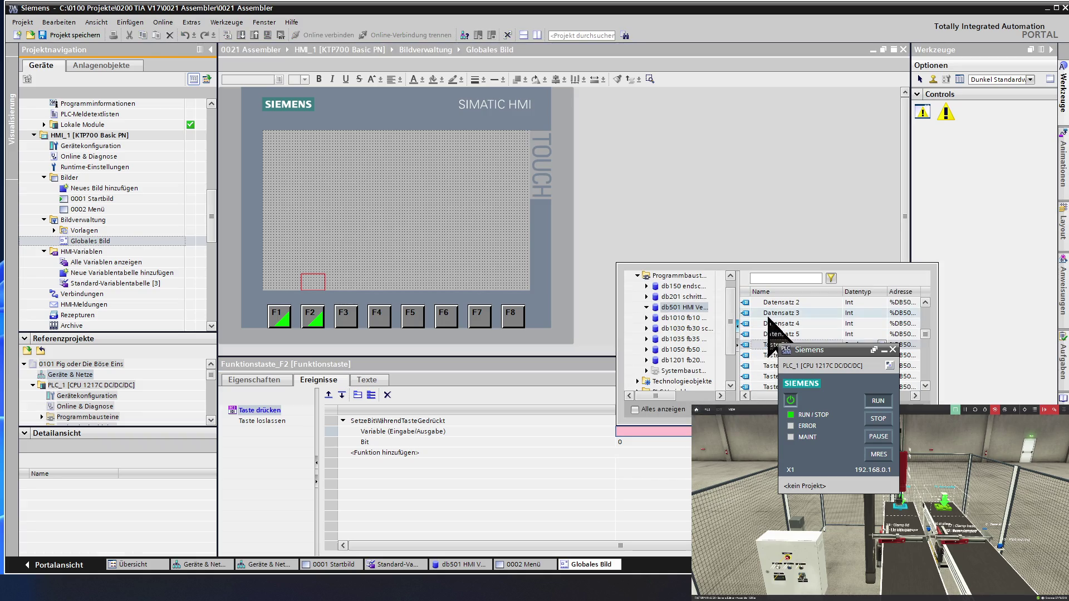
{"action": "double_click", "coordinate": [793, 343]}
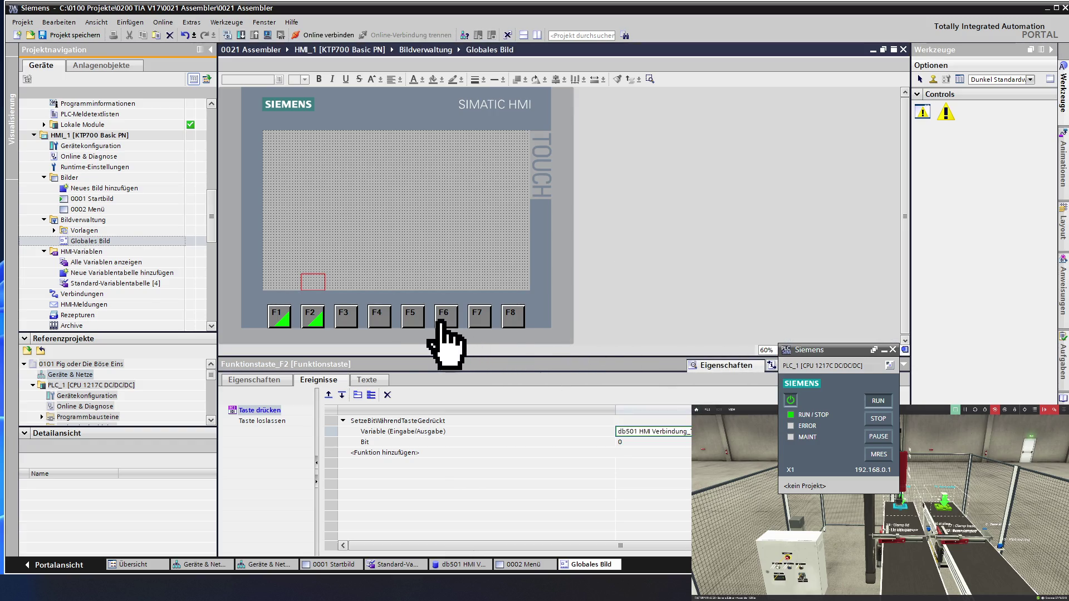
{"action": "left_click", "coordinate": [357, 323]}
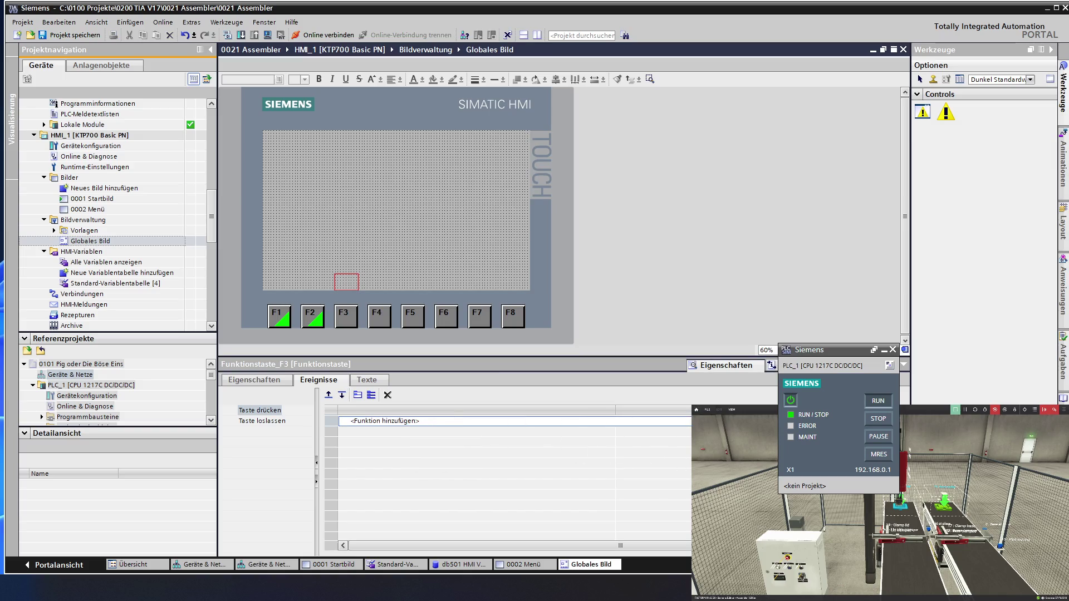
Give F3's Taste drücken event SetzeBitWährendTasteGedrückt bound to a db501 Taste tag.
{"action": "left_click", "coordinate": [384, 421]}
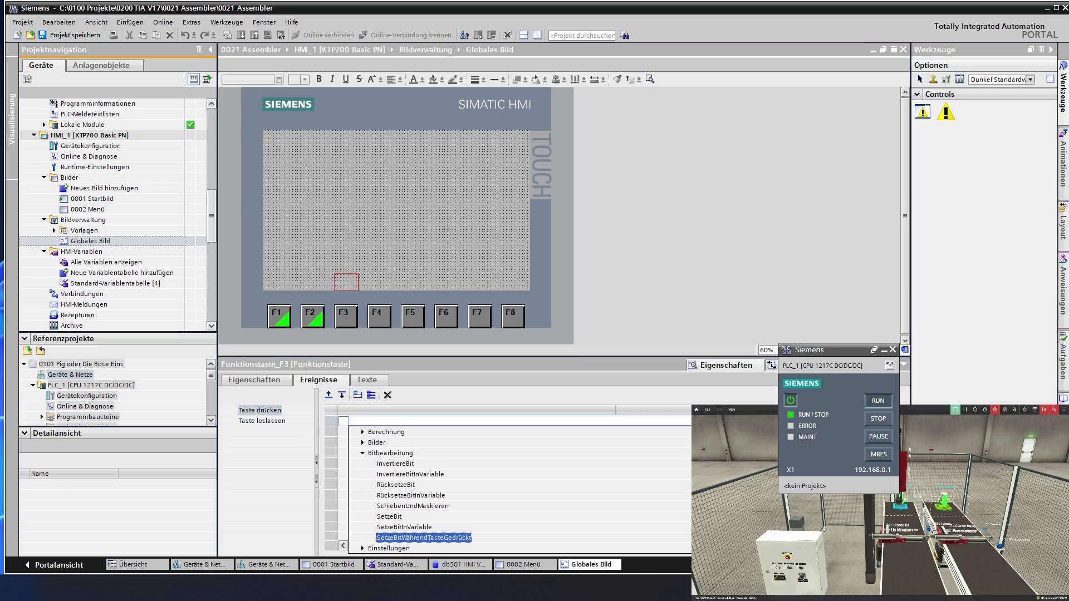
{"action": "key", "text": "Escape"}
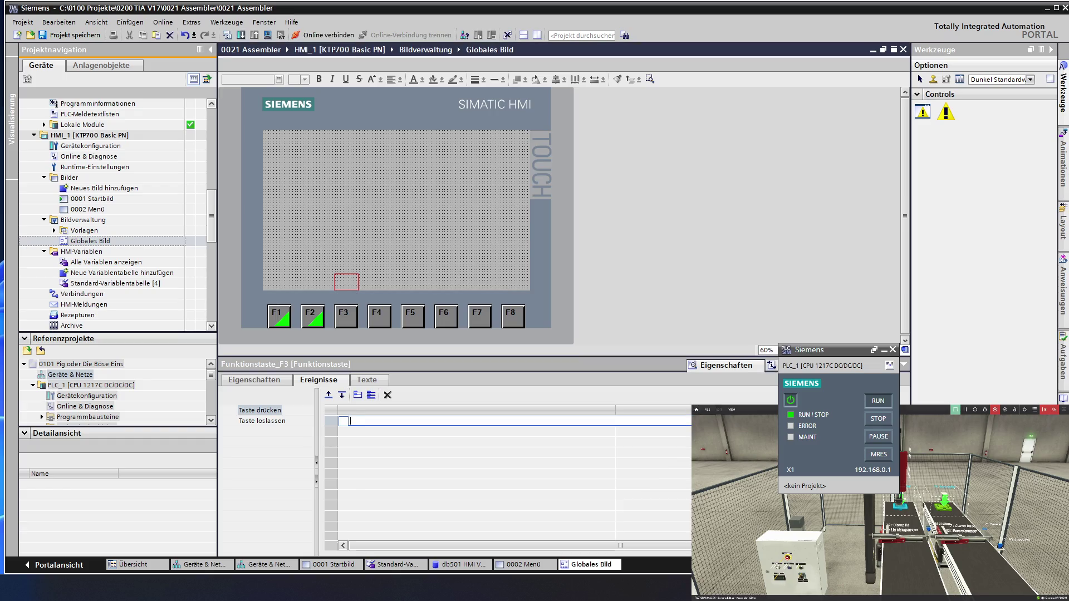
{"action": "left_click", "coordinate": [350, 421]}
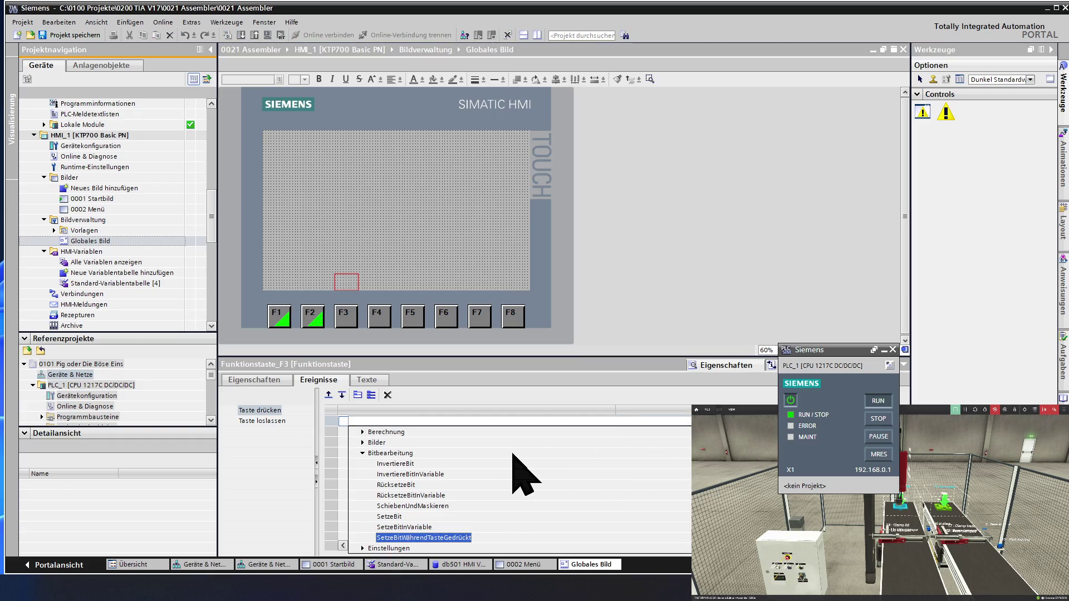
{"action": "left_click", "coordinate": [442, 538]}
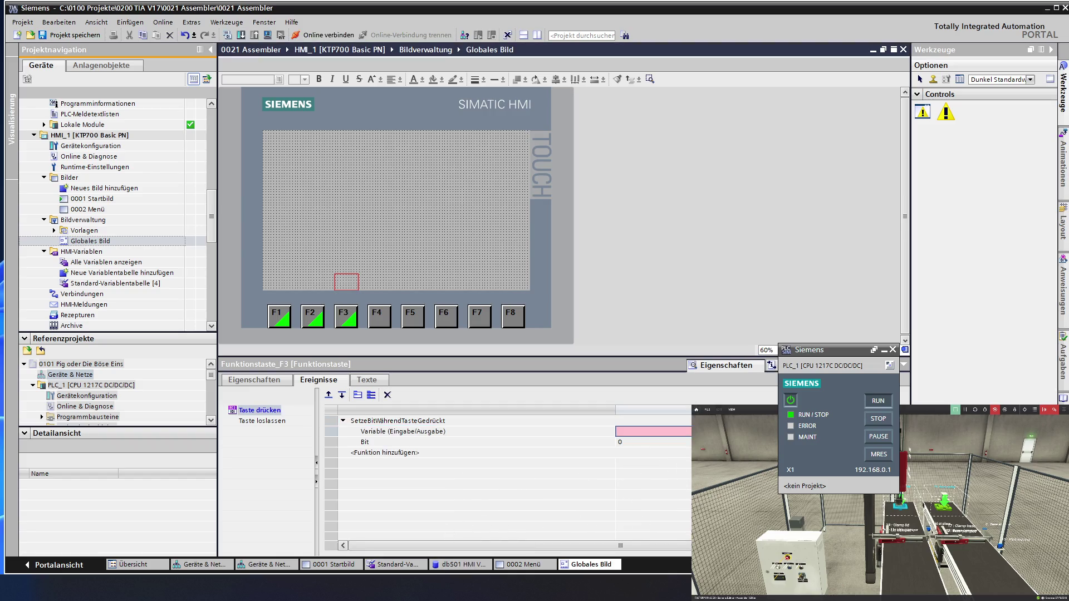
{"action": "left_click", "coordinate": [686, 432]}
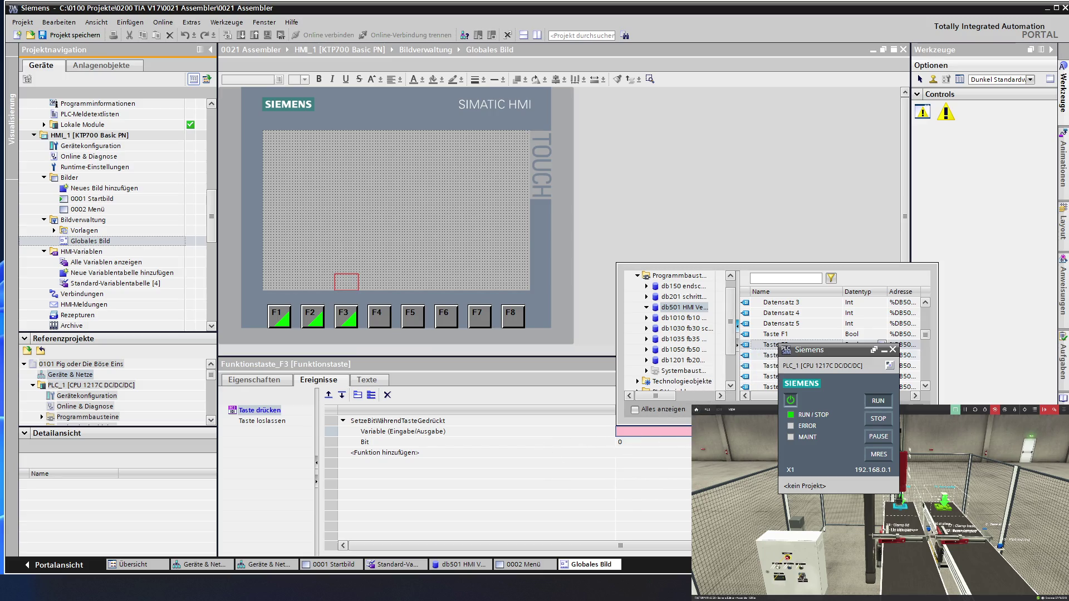
{"action": "double_click", "coordinate": [768, 355]}
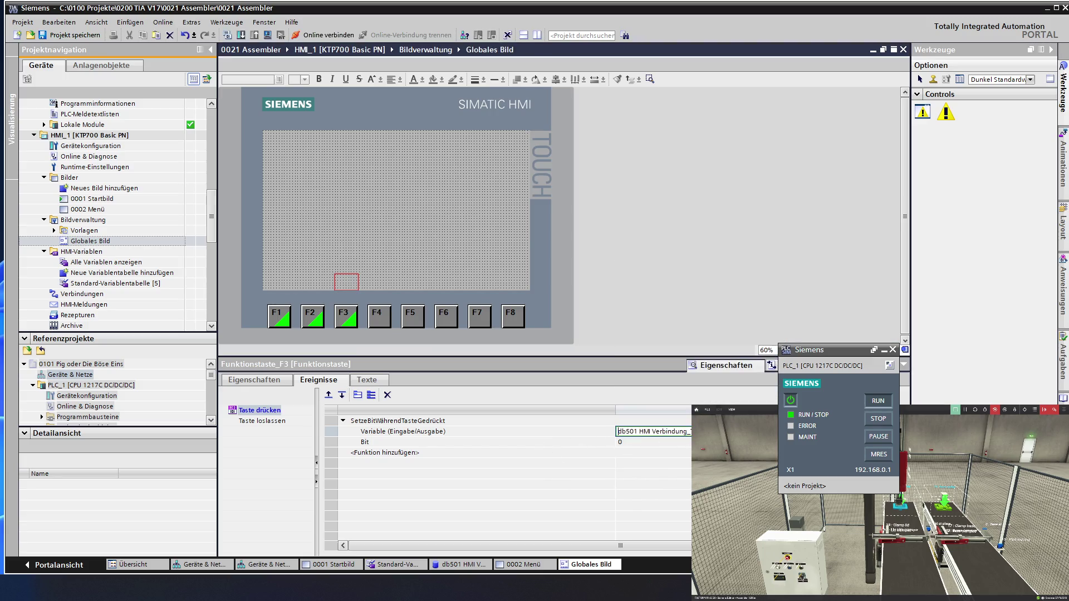
Give F4 the same SetzeBitWährendTasteGedrückt press function with a db501 Taste tag.
{"action": "left_click", "coordinate": [379, 320]}
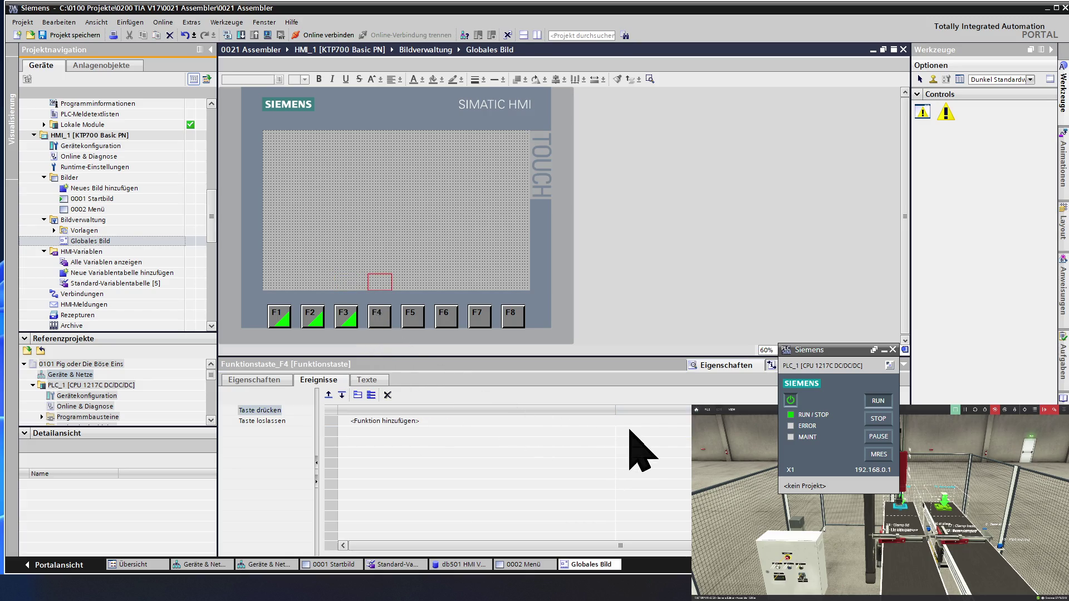
{"action": "left_click", "coordinate": [662, 421]}
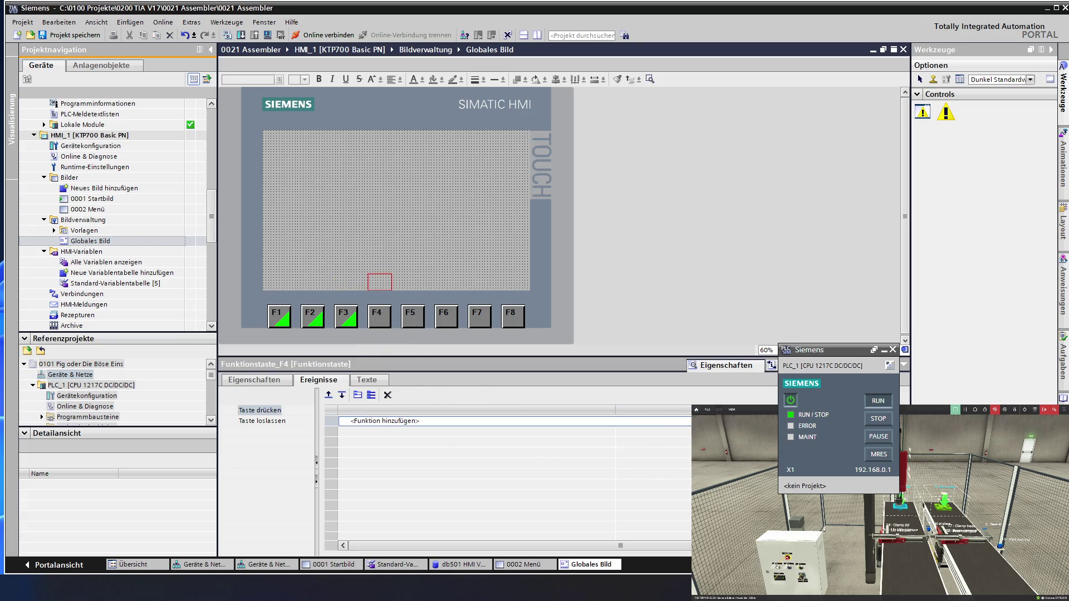
{"action": "left_click", "coordinate": [682, 422]}
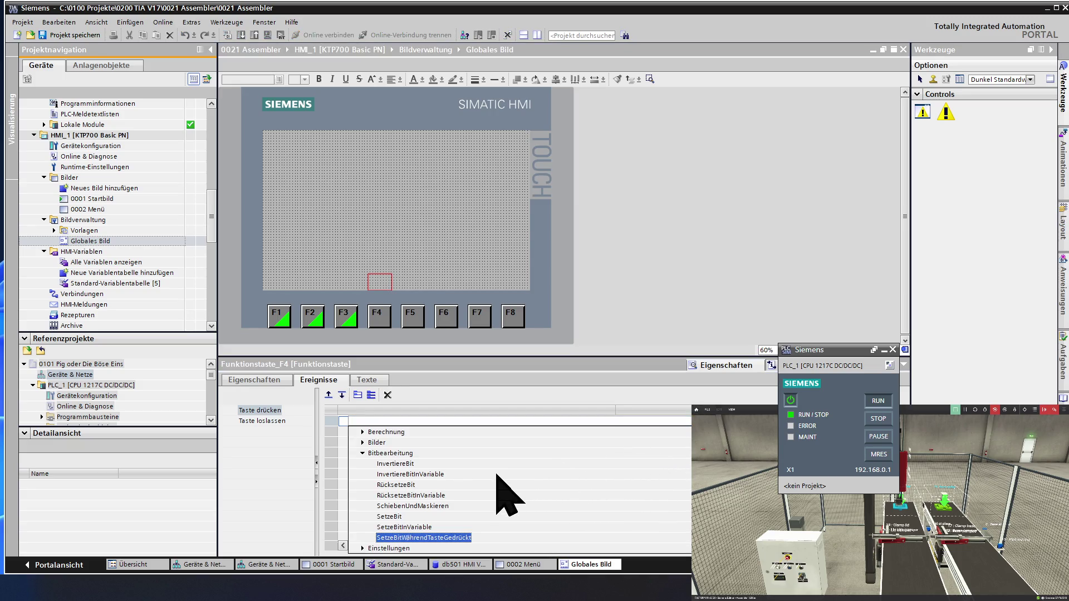
{"action": "left_click", "coordinate": [413, 537]}
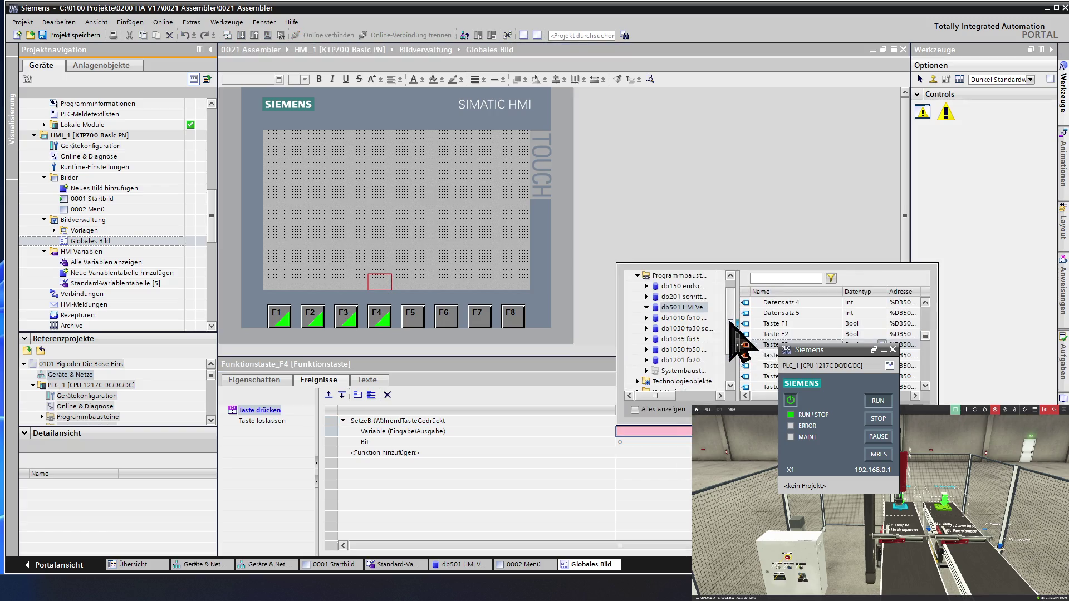
{"action": "double_click", "coordinate": [760, 355]}
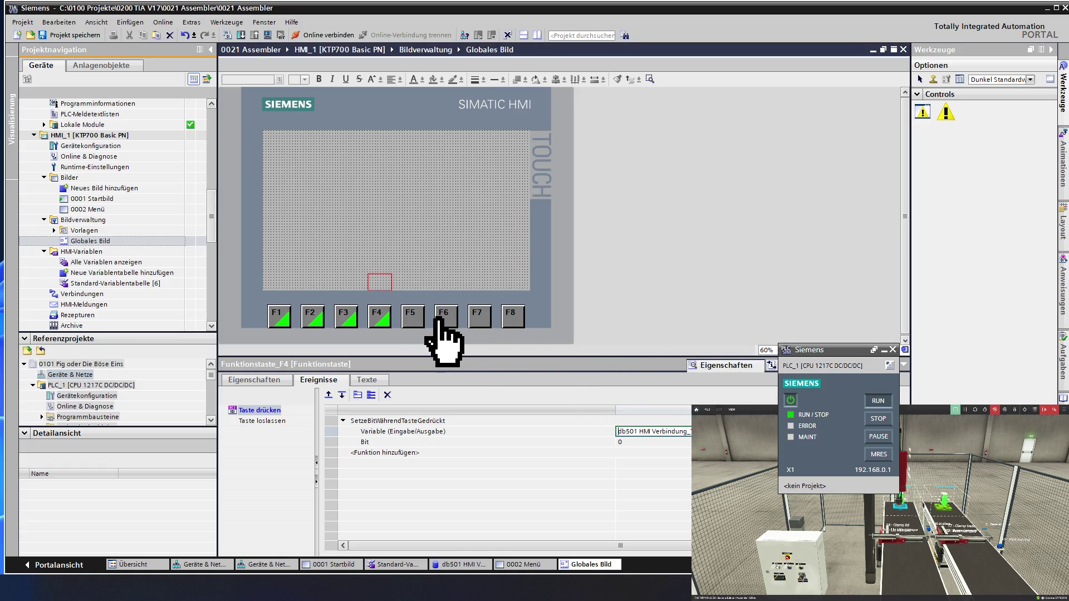
{"action": "left_click", "coordinate": [413, 317]}
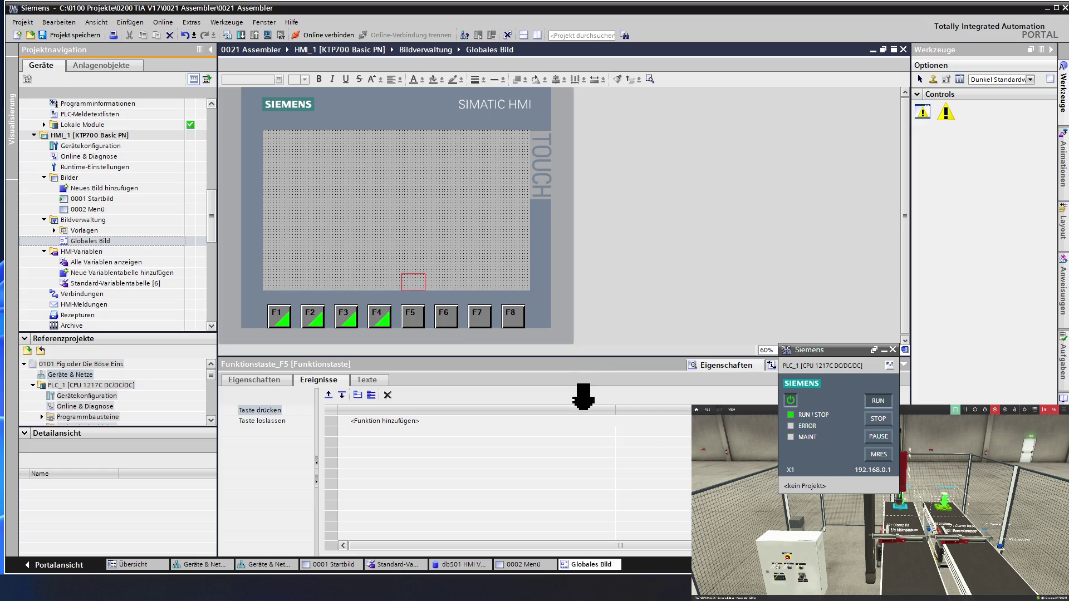
Give F5's key press the SetzeBitWährendTasteGedrückt function, bound to a db501 Taste variable.
{"action": "left_click", "coordinate": [488, 421]}
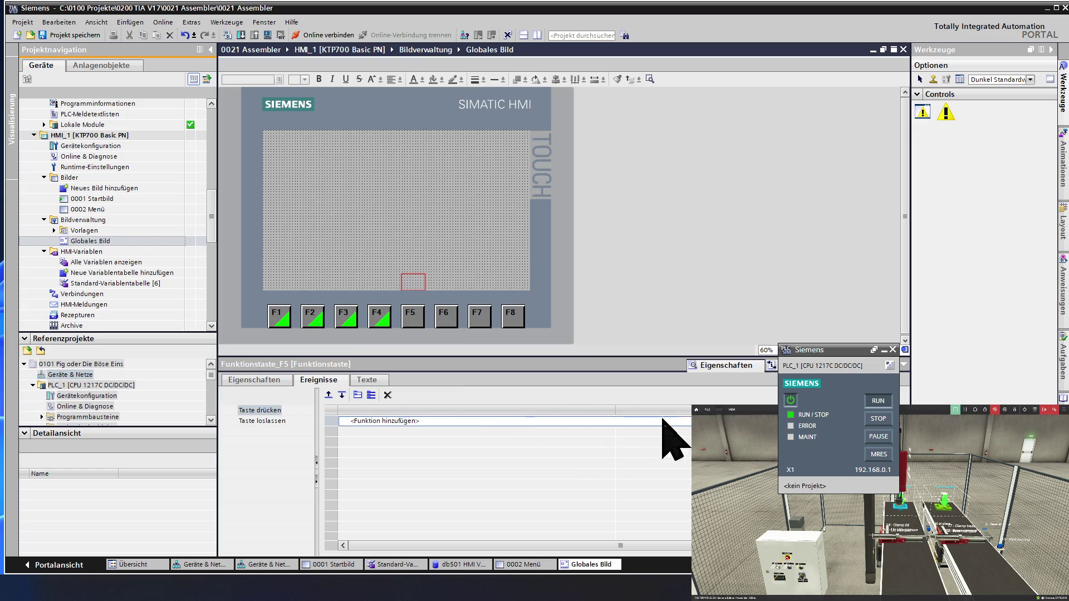
{"action": "left_click", "coordinate": [684, 421]}
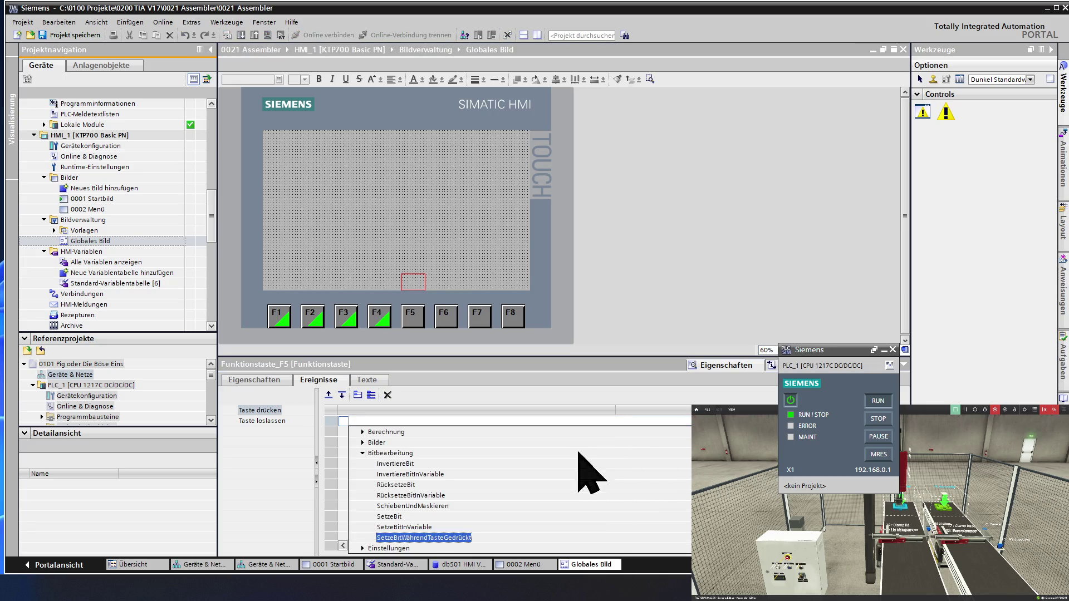
{"action": "left_click", "coordinate": [417, 537]}
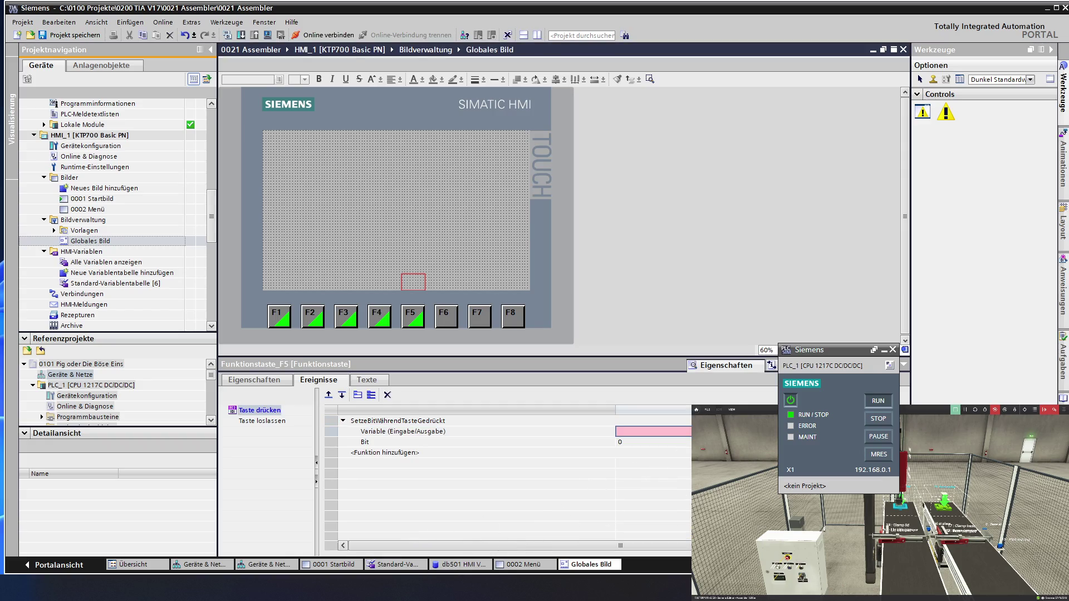
{"action": "left_click", "coordinate": [682, 432]}
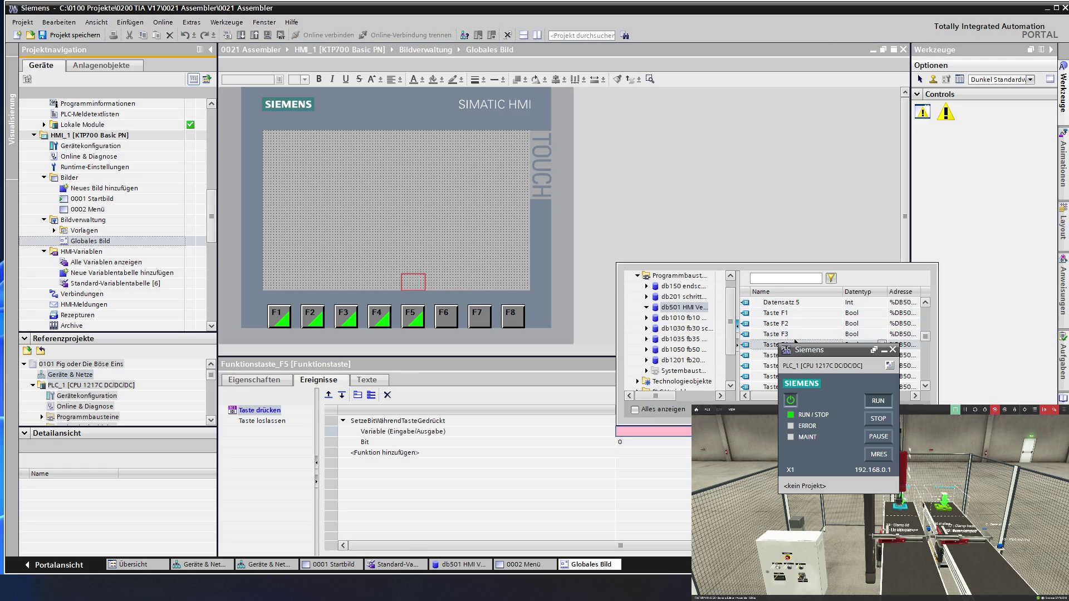
{"action": "double_click", "coordinate": [768, 355]}
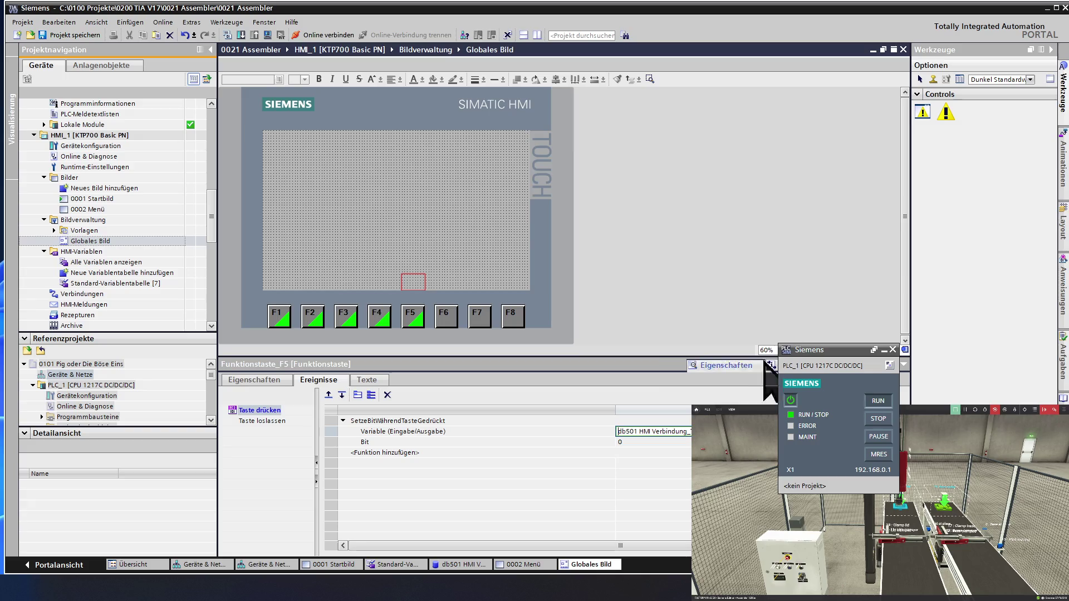
Give F6's key press SetzeBitWährendTasteGedrückt, linked to another db501 Taste variable.
{"action": "left_click", "coordinate": [448, 322]}
{"action": "left_click", "coordinate": [384, 421]}
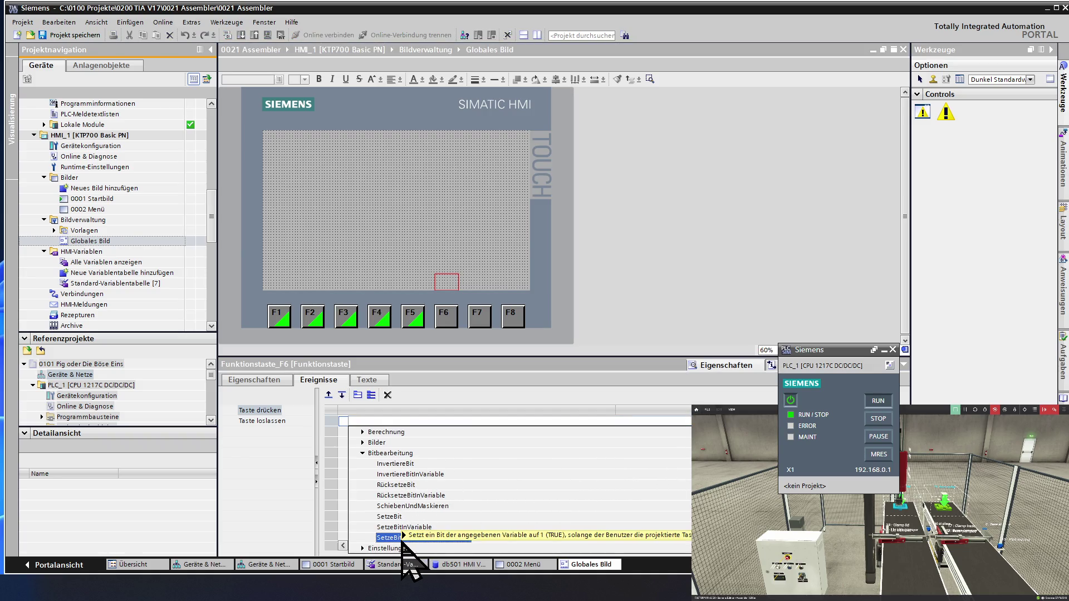
{"action": "left_click", "coordinate": [396, 537]}
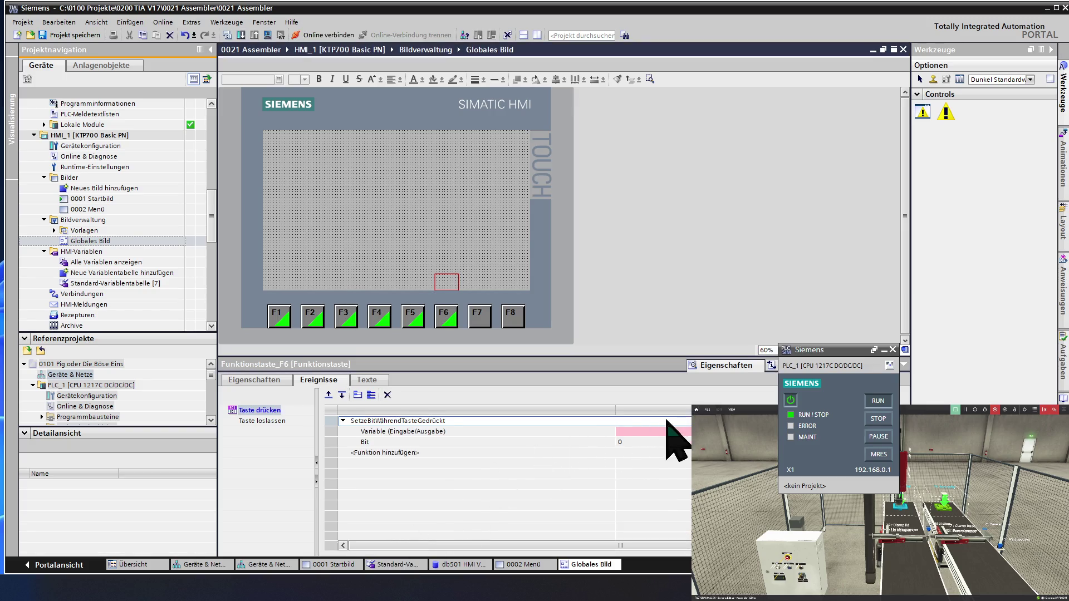
{"action": "left_click", "coordinate": [652, 431]}
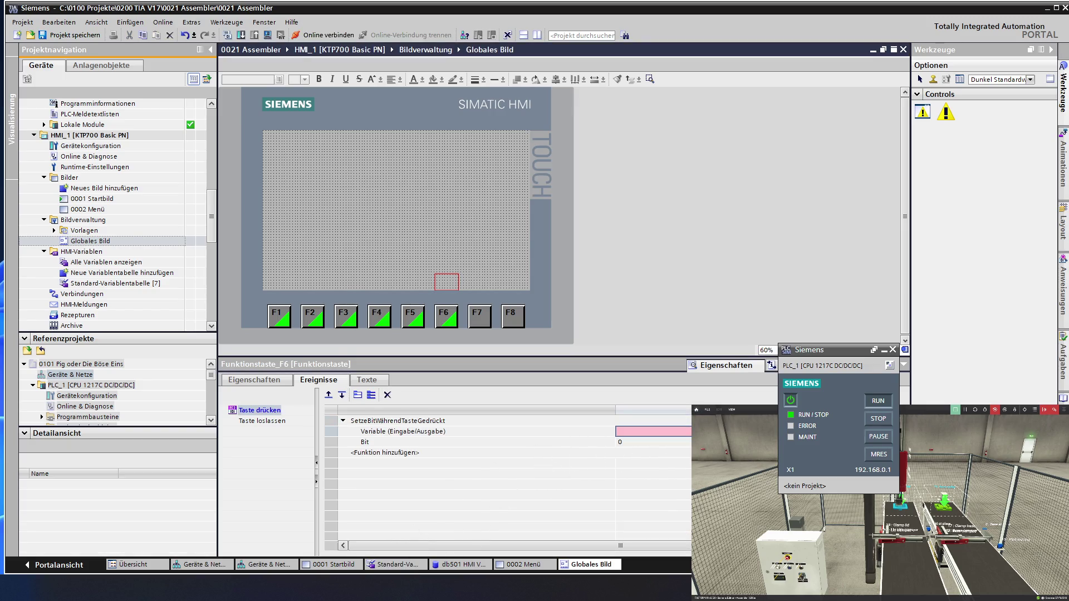
{"action": "left_click", "coordinate": [688, 431]}
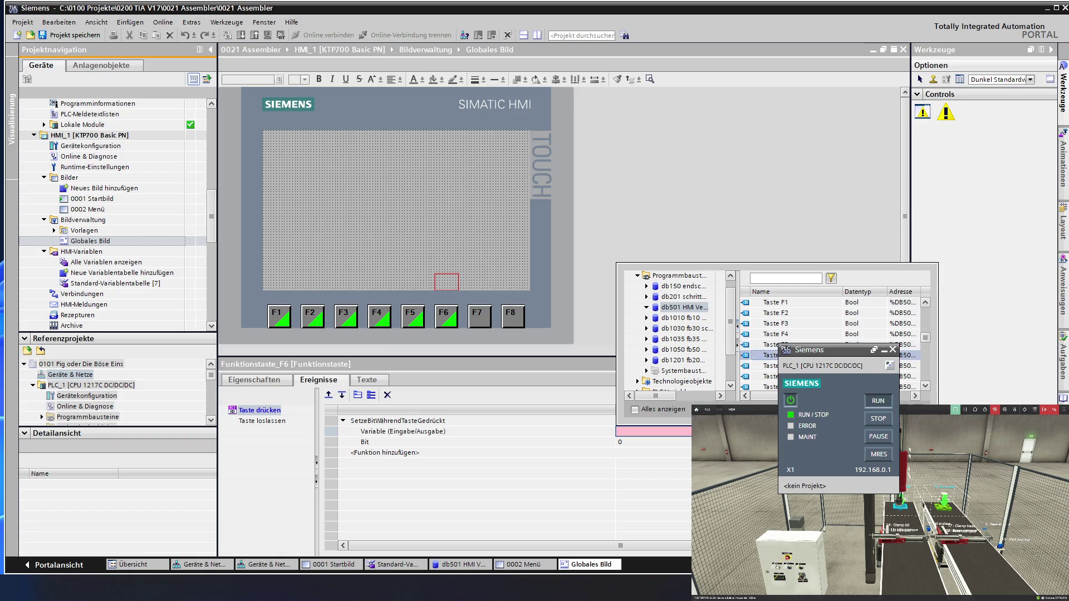
{"action": "double_click", "coordinate": [771, 355]}
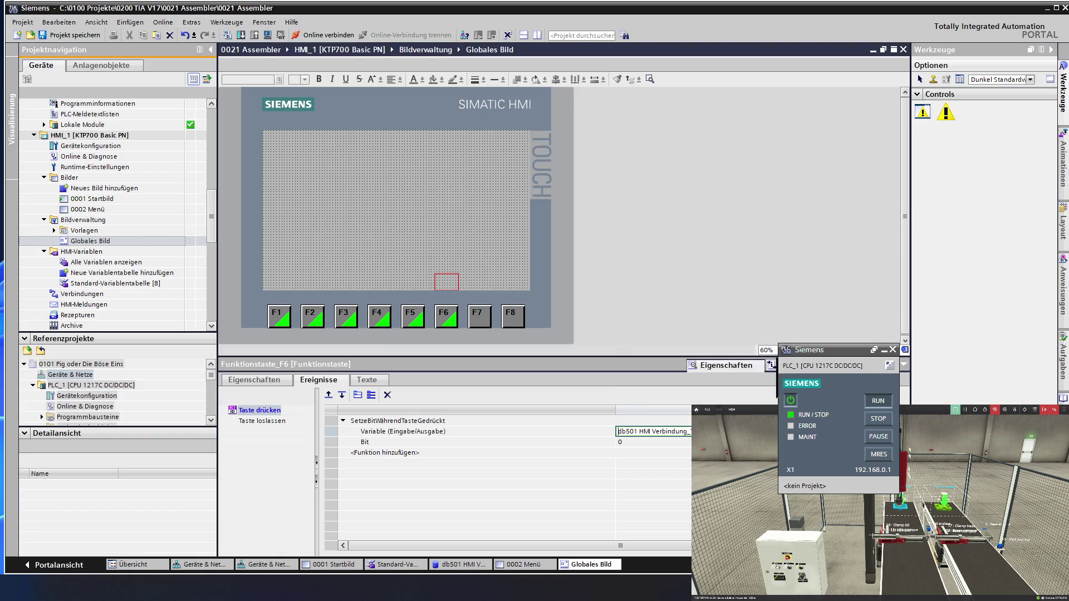
{"action": "left_click", "coordinate": [479, 320]}
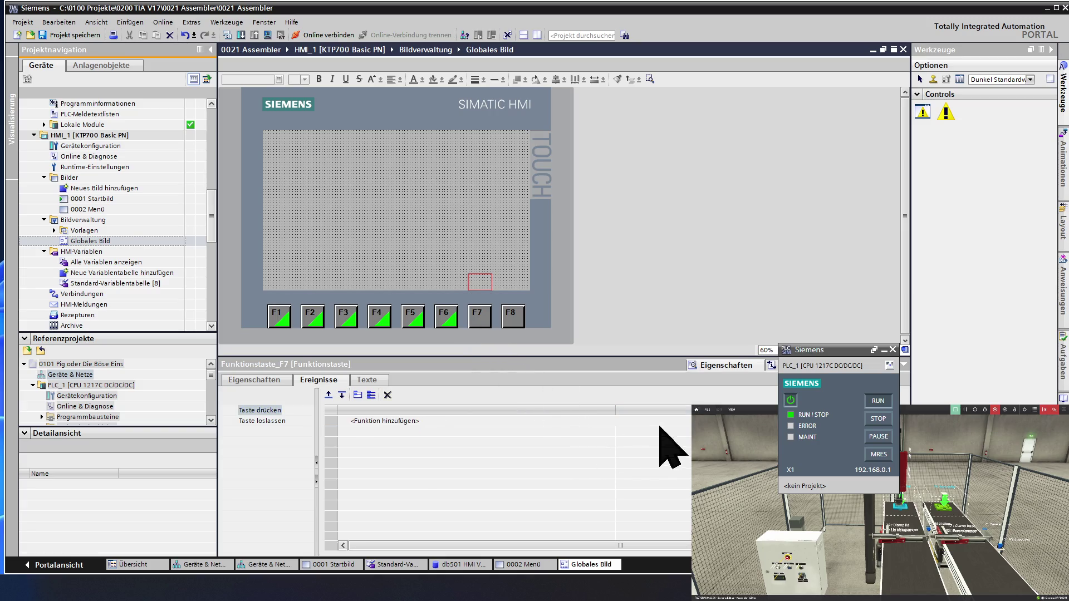
Make F7's key press run SetzeBitWährendTasteGedrückt on a db501 HMI Verbindung tag.
{"action": "left_click", "coordinate": [392, 421]}
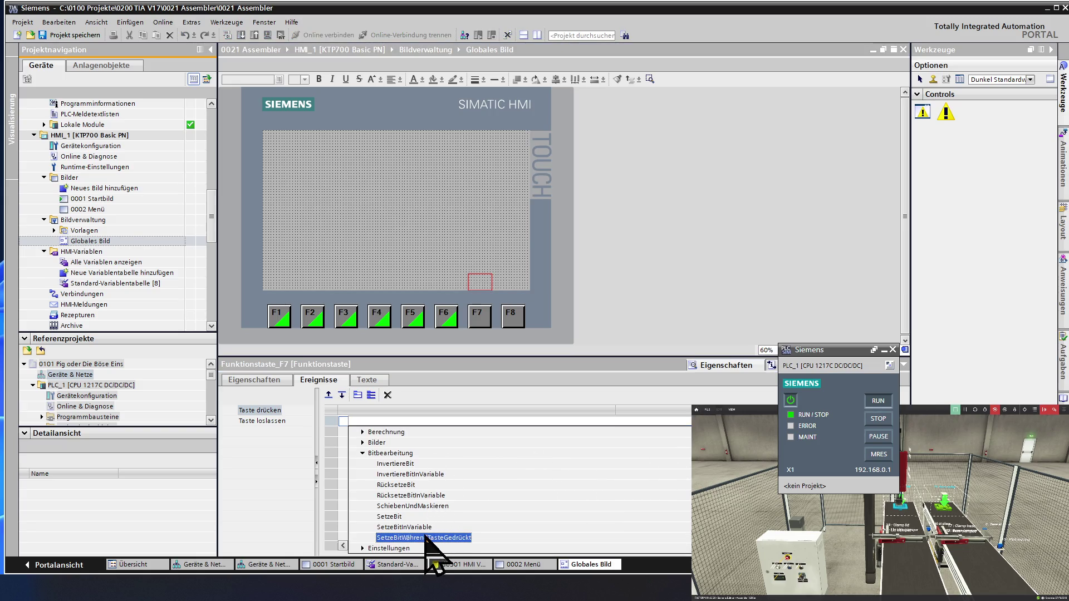
{"action": "left_click", "coordinate": [423, 538]}
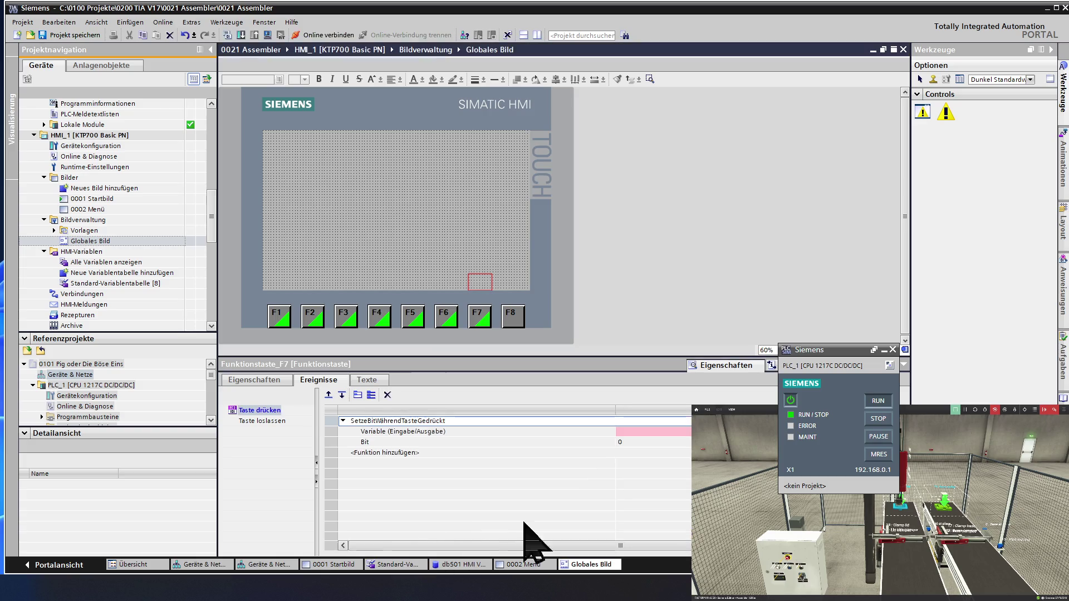
{"action": "left_click", "coordinate": [651, 432]}
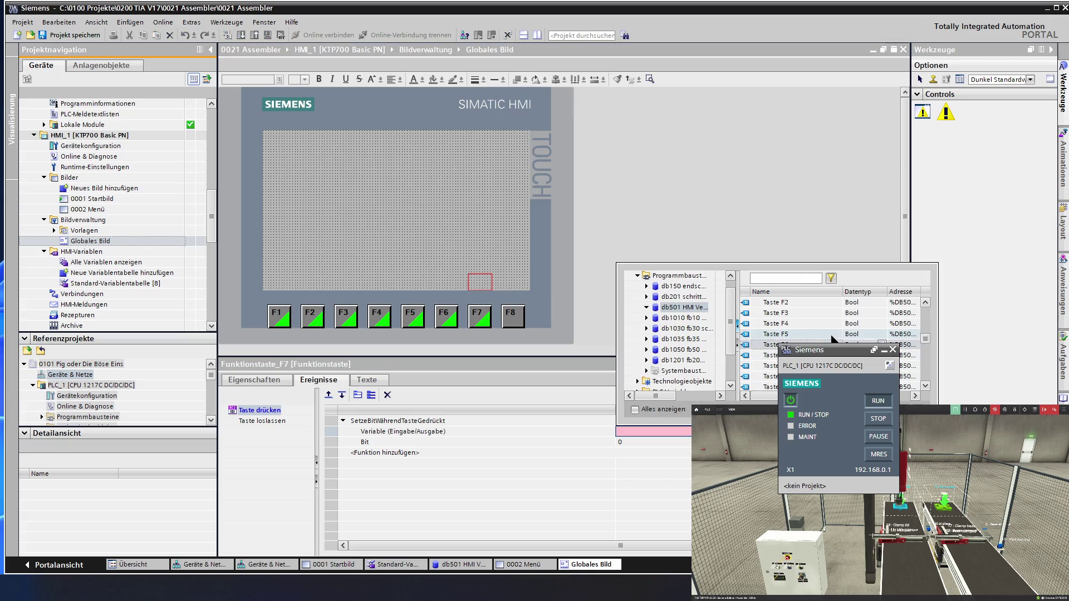
{"action": "double_click", "coordinate": [761, 343]}
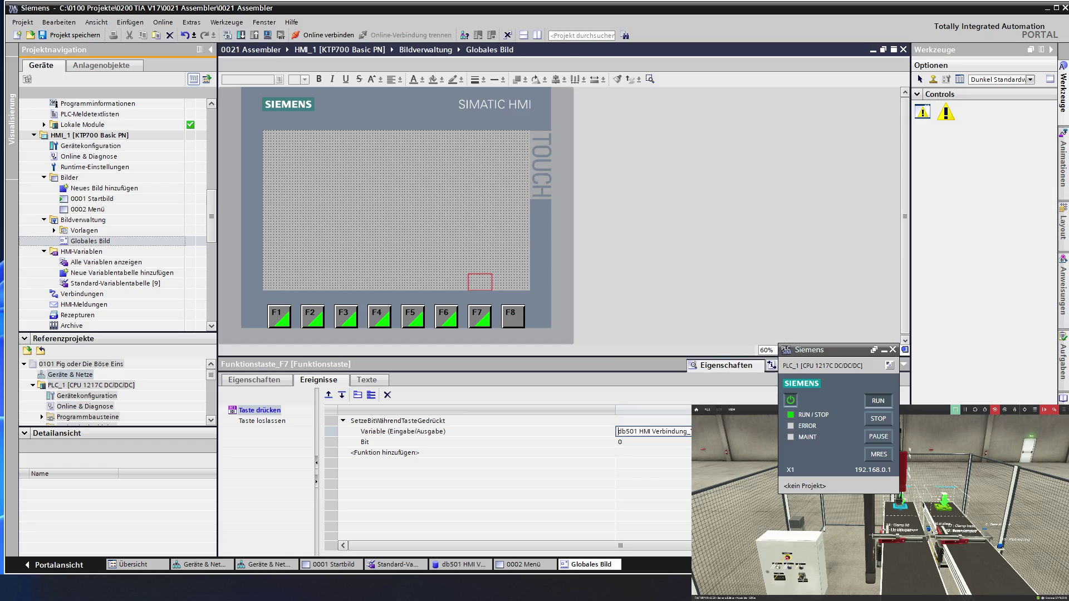
Make F8's key press run SetzeBitWährendTasteGedrückt on a db501 HMI Verbindung tag, then deselect it.
{"action": "left_click", "coordinate": [510, 322]}
{"action": "left_click", "coordinate": [384, 421]}
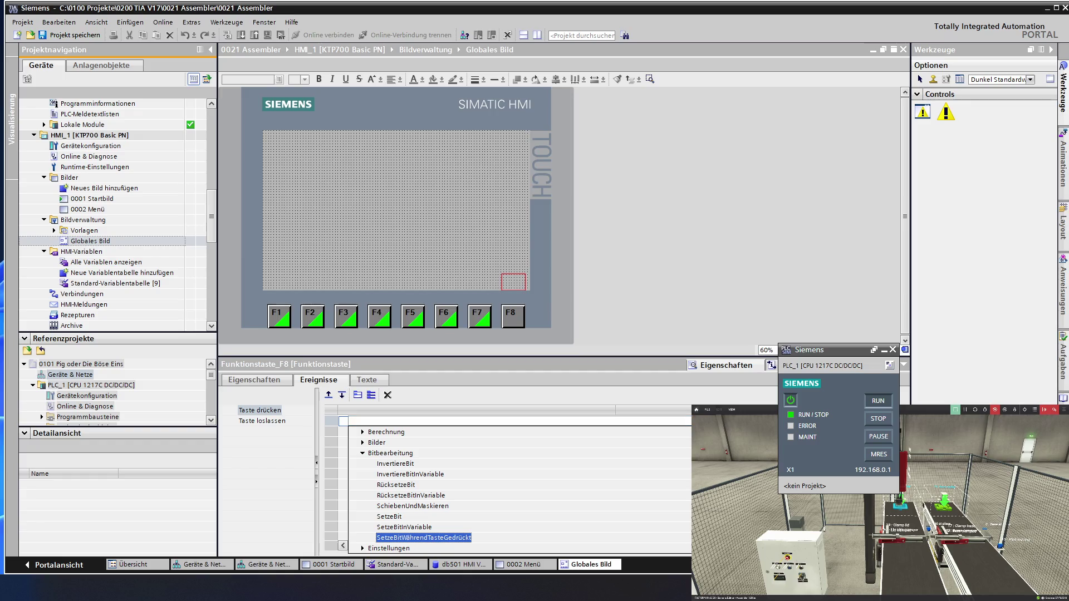
{"action": "left_click", "coordinate": [399, 538]}
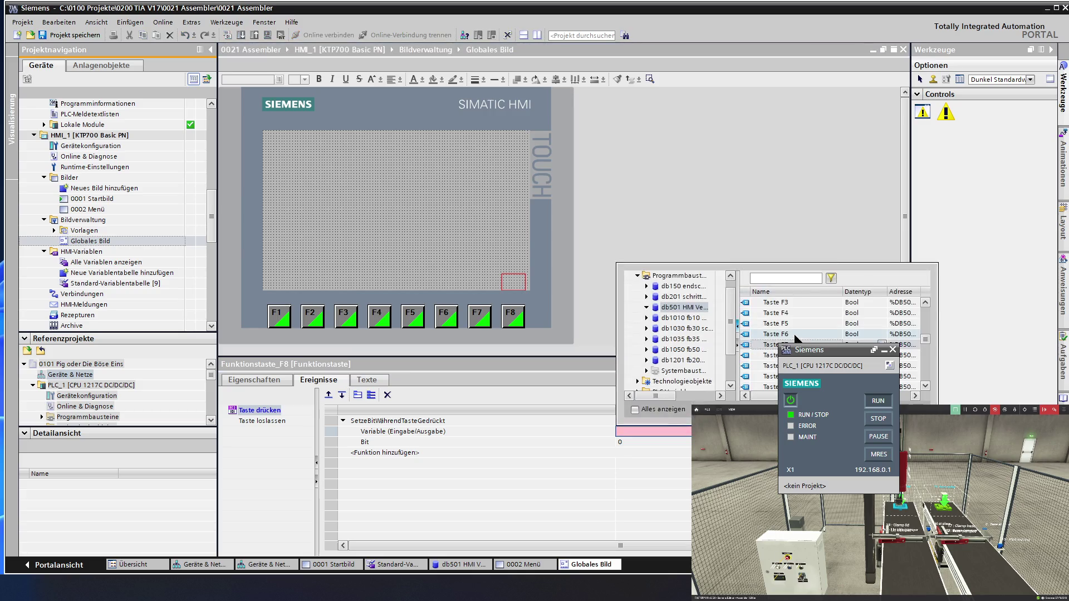
{"action": "left_click", "coordinate": [765, 356]}
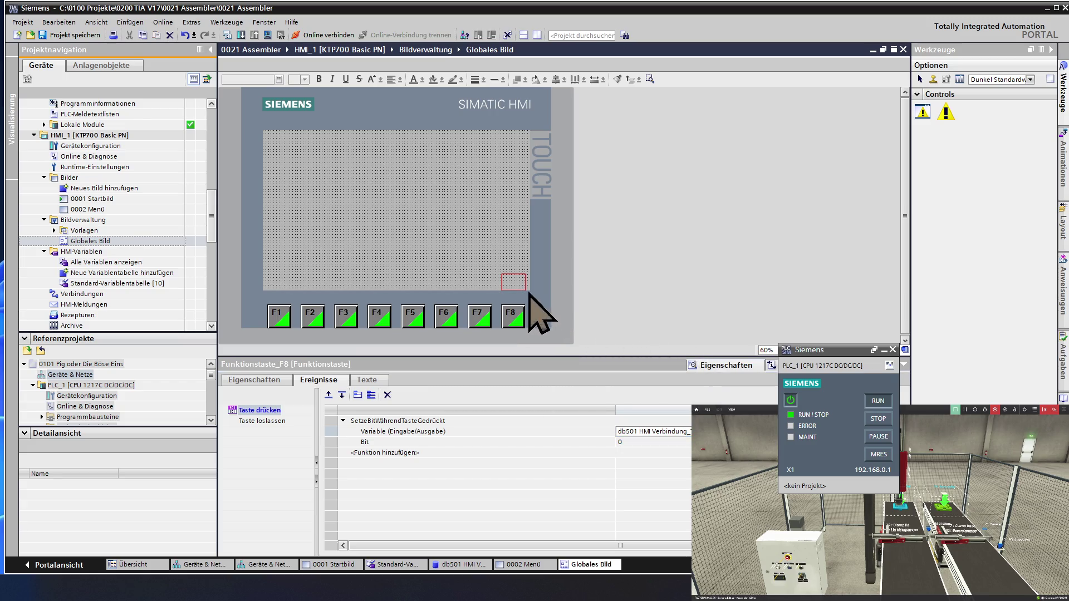
{"action": "left_click", "coordinate": [452, 254]}
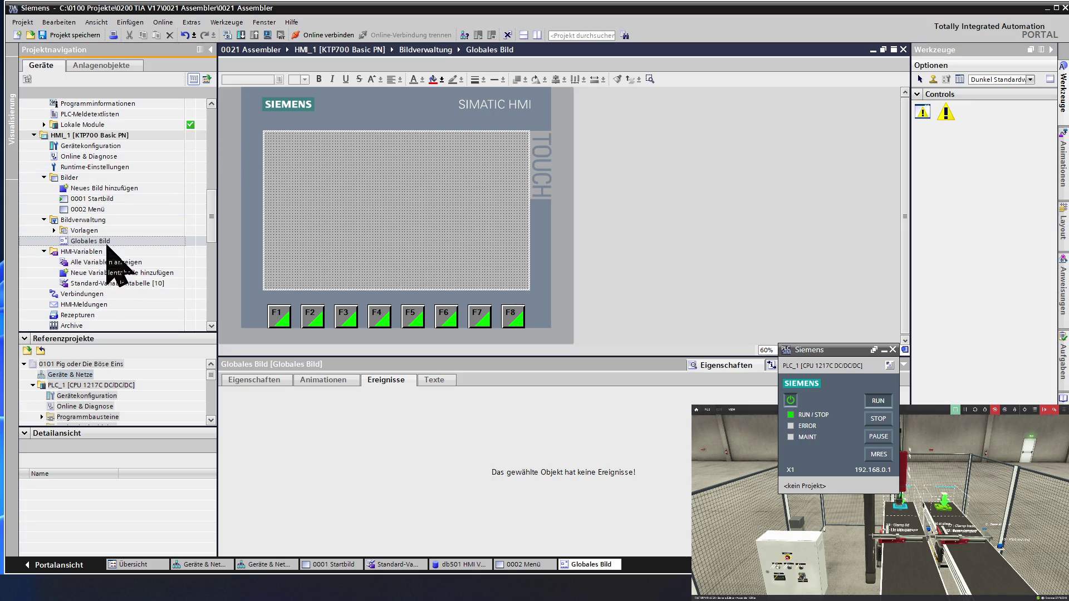
Open 0001 Startbild and confirm its Vorlage under Allgemein properties stays 'Kein'.
{"action": "double_click", "coordinate": [110, 199]}
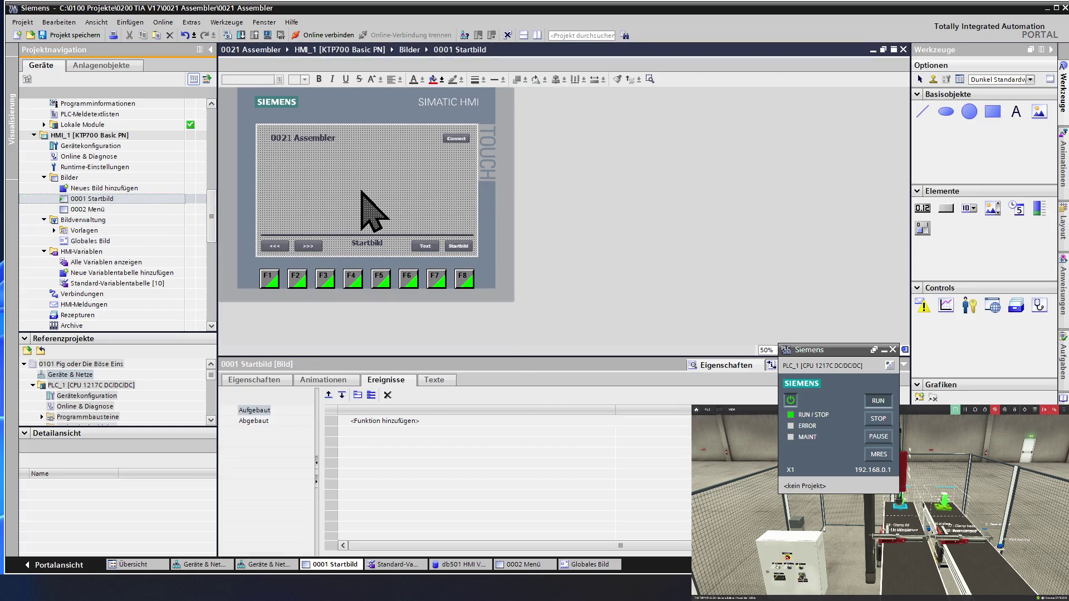
{"action": "scroll", "coordinate": [361, 192], "scroll_direction": "down", "scroll_amount": 1, "text": "ctrl"}
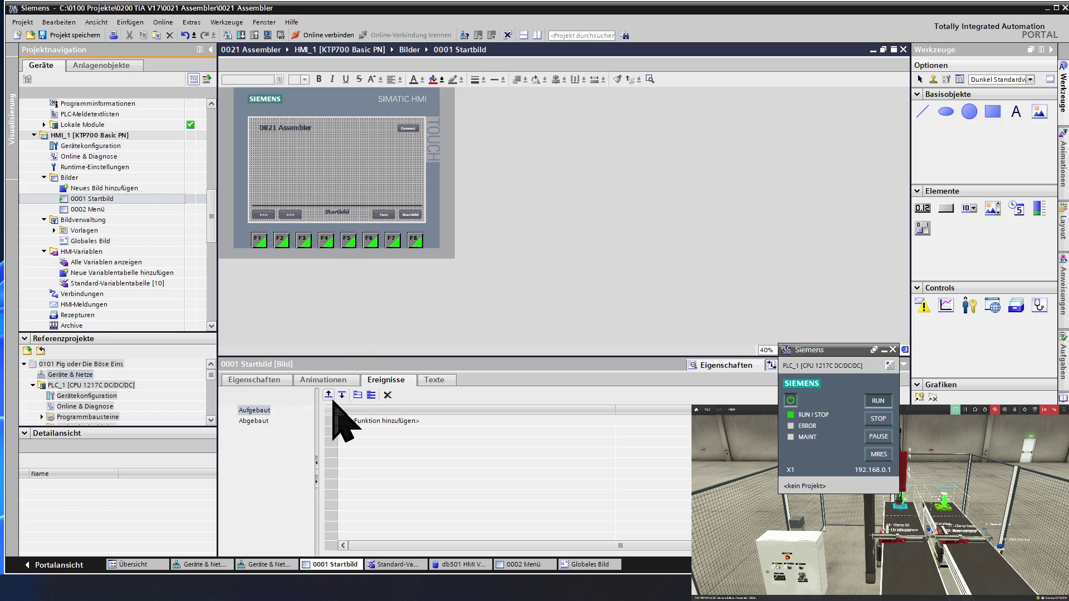
{"action": "left_click", "coordinate": [247, 380]}
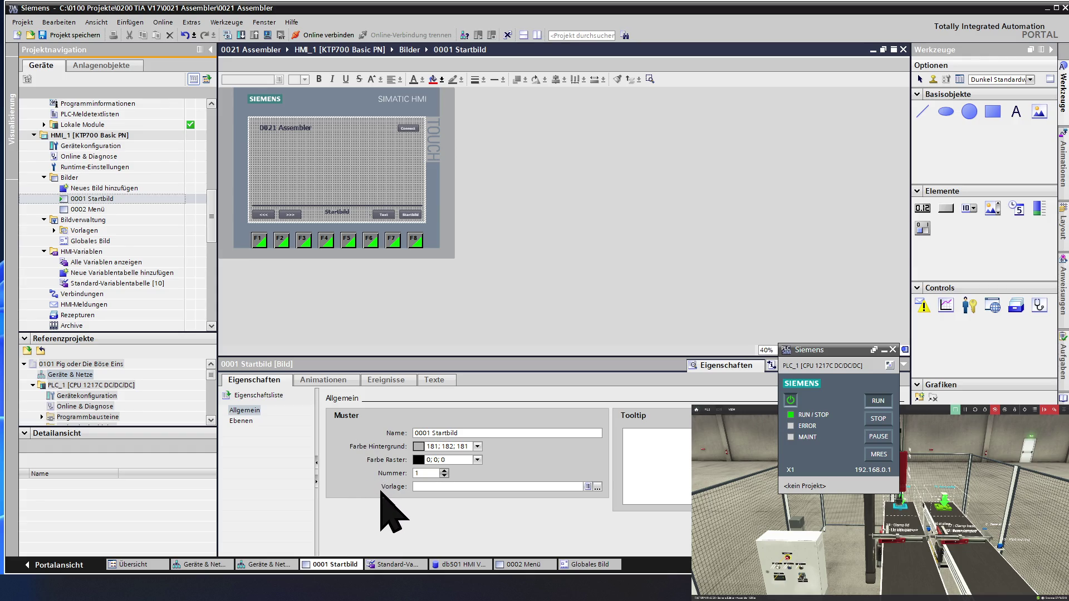
{"action": "left_click", "coordinate": [438, 487]}
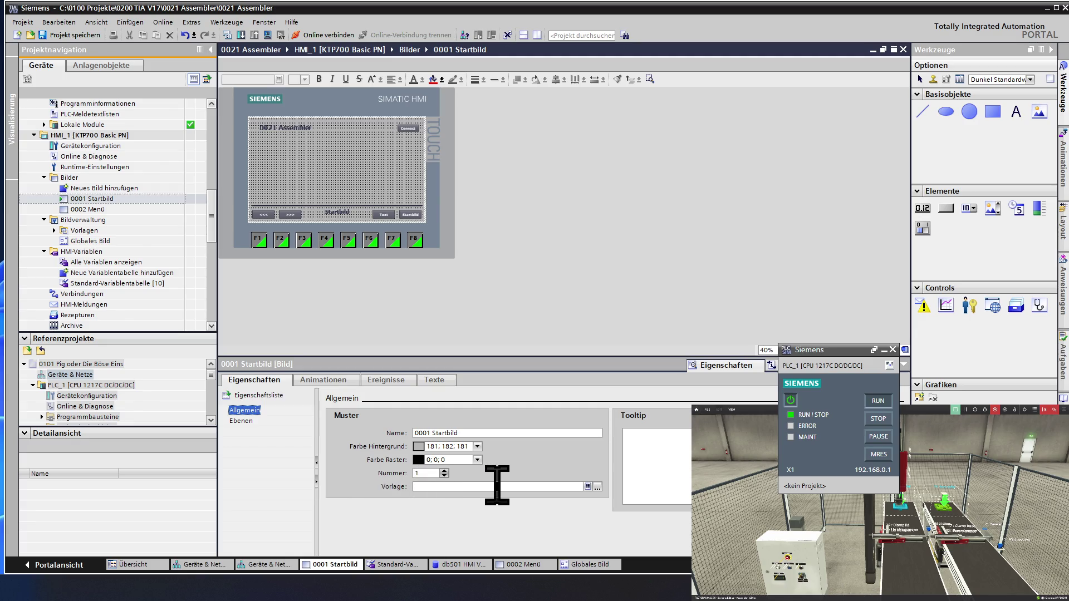
{"action": "left_click", "coordinate": [598, 487]}
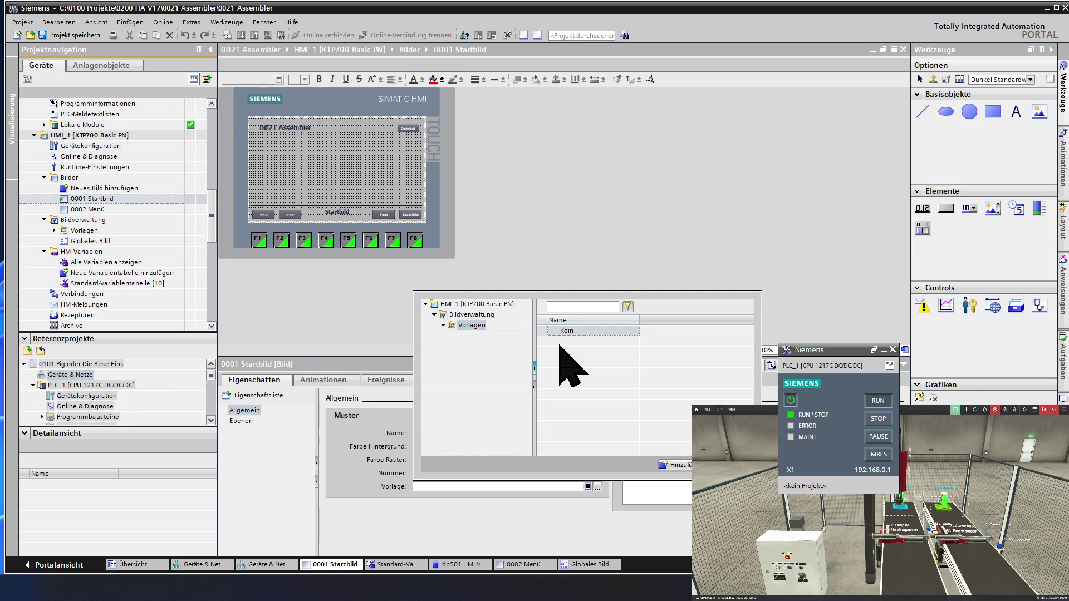
{"action": "left_click", "coordinate": [805, 329]}
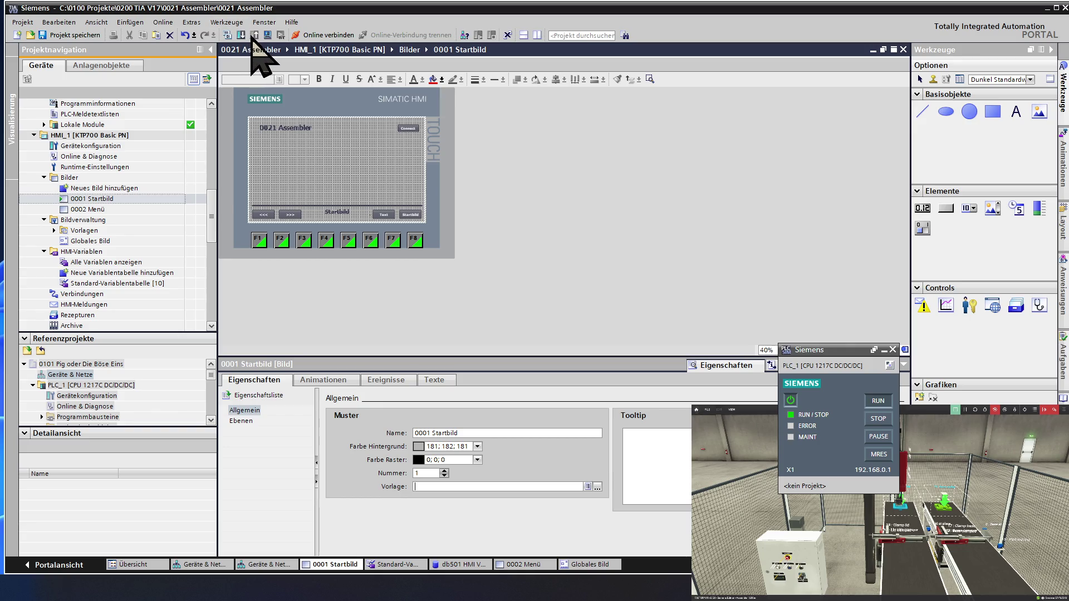
Compile and launch the HMI_1 runtime simulation, then scroll the project tree back to Programmbausteine.
{"action": "left_click", "coordinate": [269, 35]}
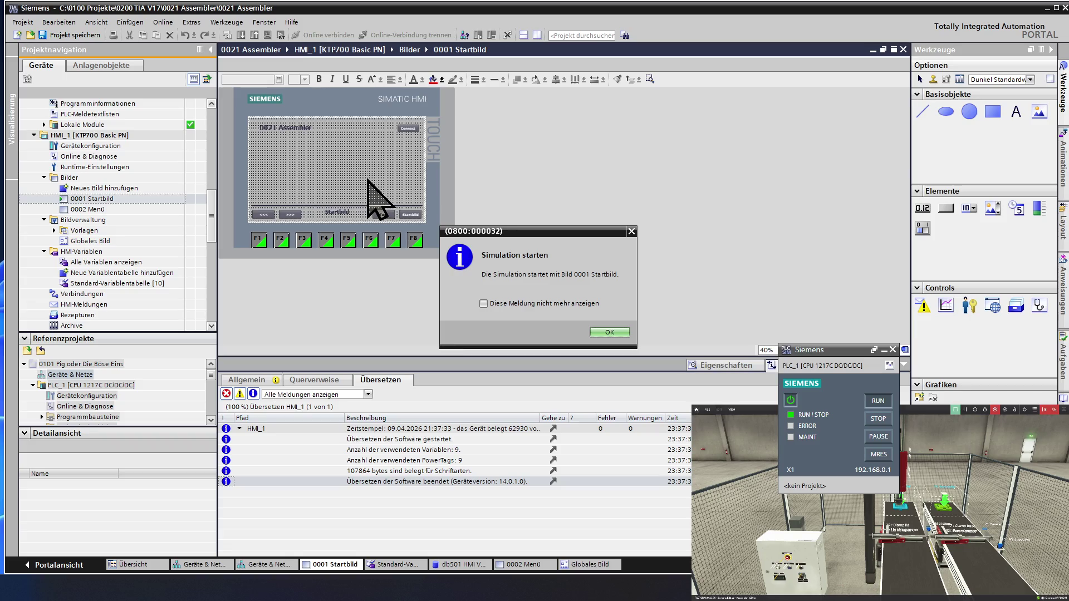
{"action": "left_click", "coordinate": [599, 332]}
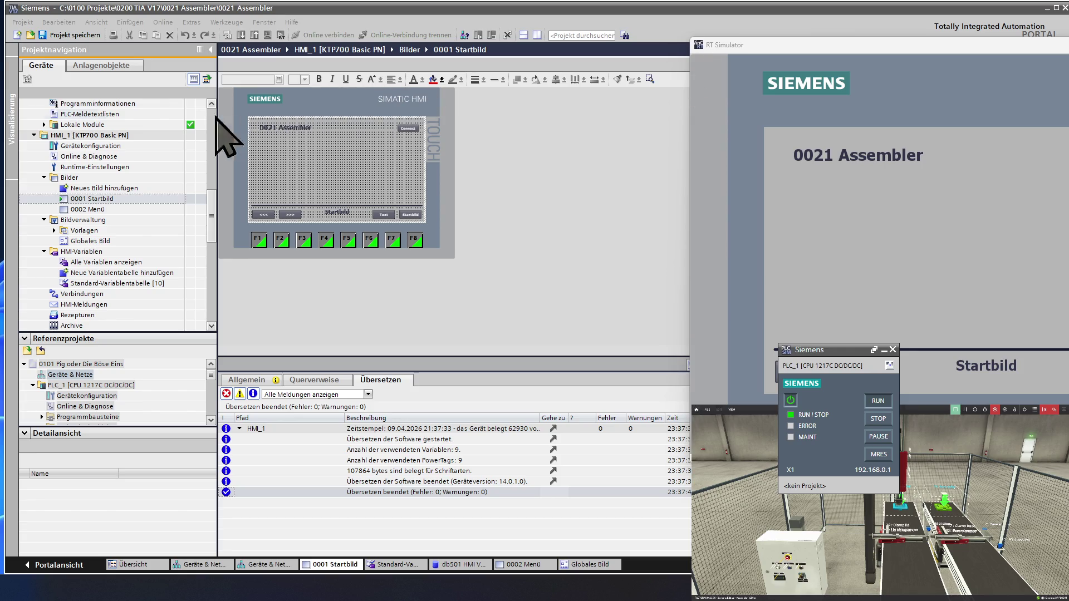
{"action": "left_click", "coordinate": [106, 142]}
{"action": "scroll", "coordinate": [103, 146], "scroll_direction": "up", "scroll_amount": 8}
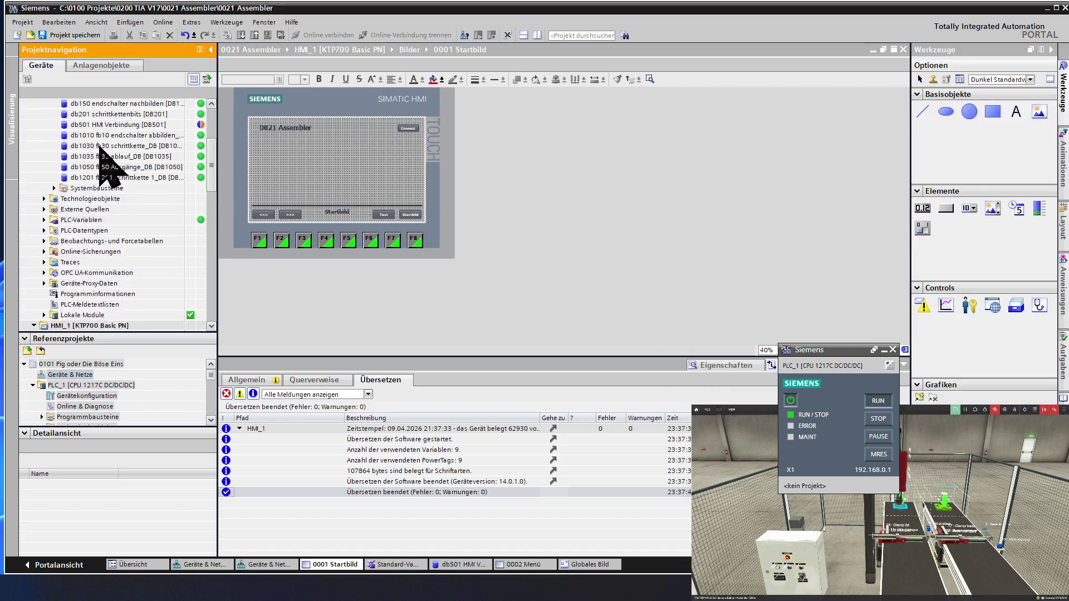
{"action": "scroll", "coordinate": [102, 146], "scroll_direction": "up", "scroll_amount": 2}
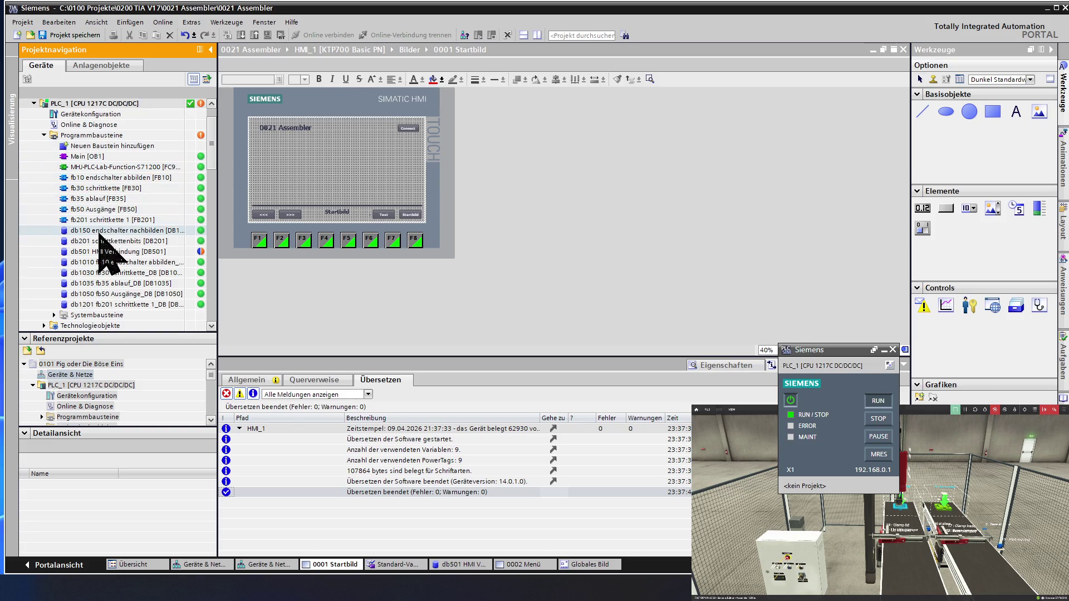
Load db501 HMI Verbindung into PLC_1 with 'reinitialisieren' selected, then start monitoring its values.
{"action": "double_click", "coordinate": [111, 252]}
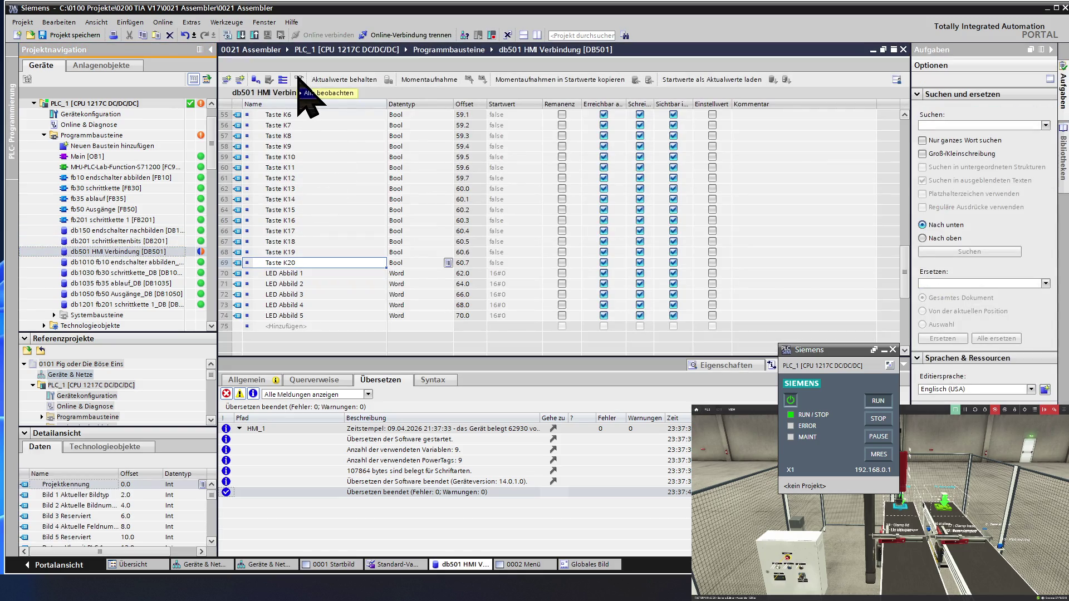
{"action": "left_click", "coordinate": [370, 156]}
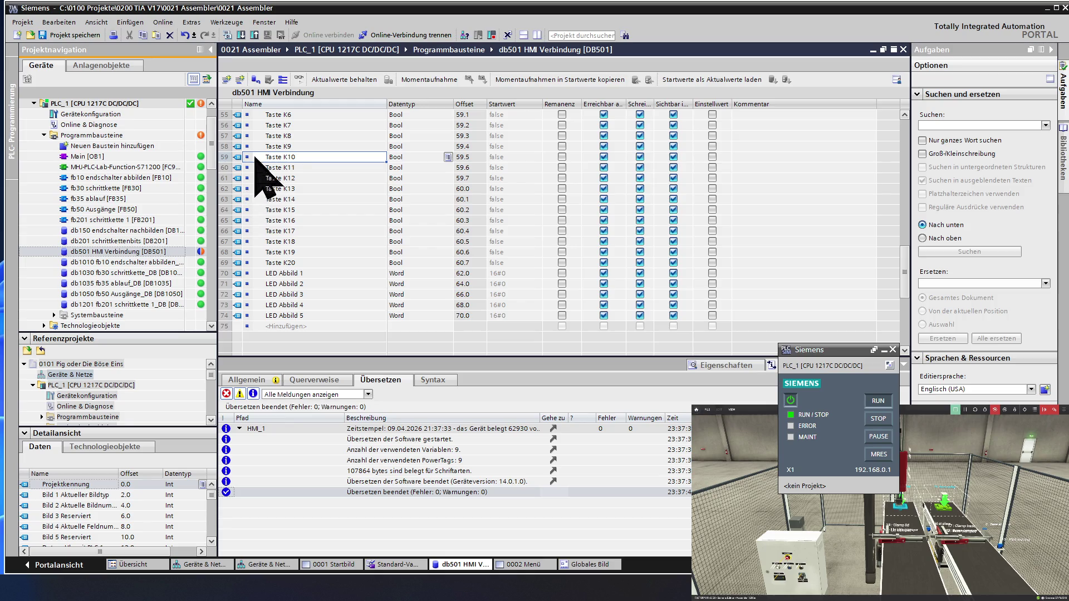
{"action": "left_click", "coordinate": [240, 35]}
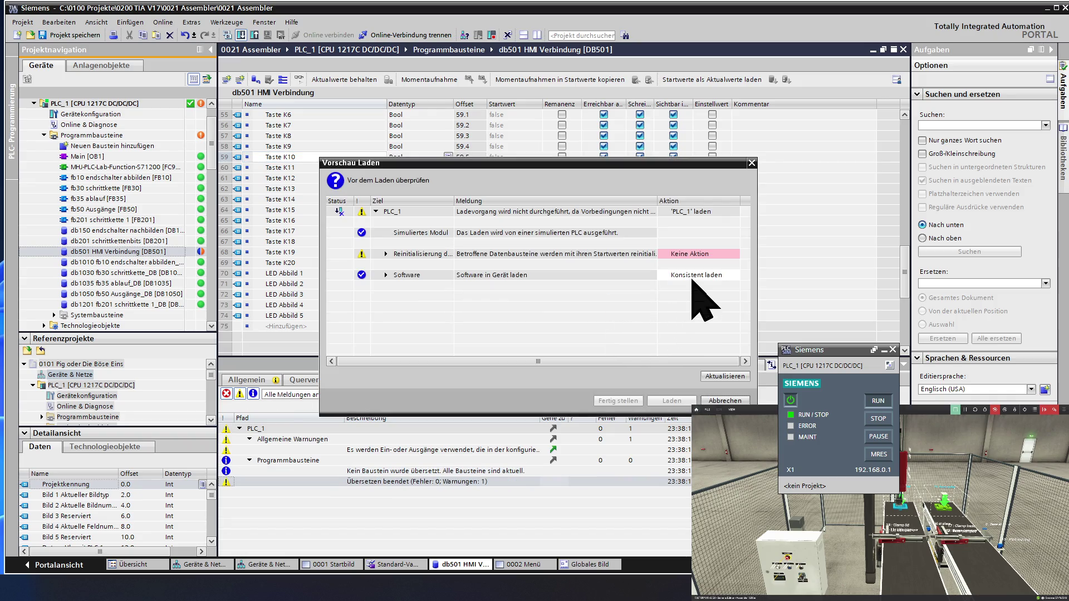
{"action": "left_click", "coordinate": [695, 255]}
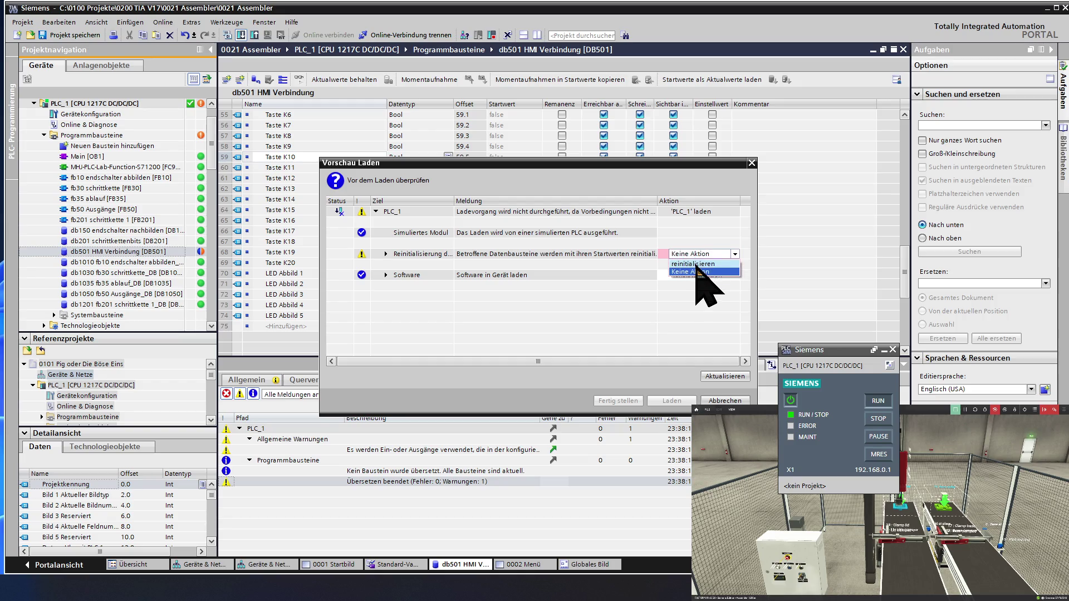
{"action": "left_click", "coordinate": [696, 269]}
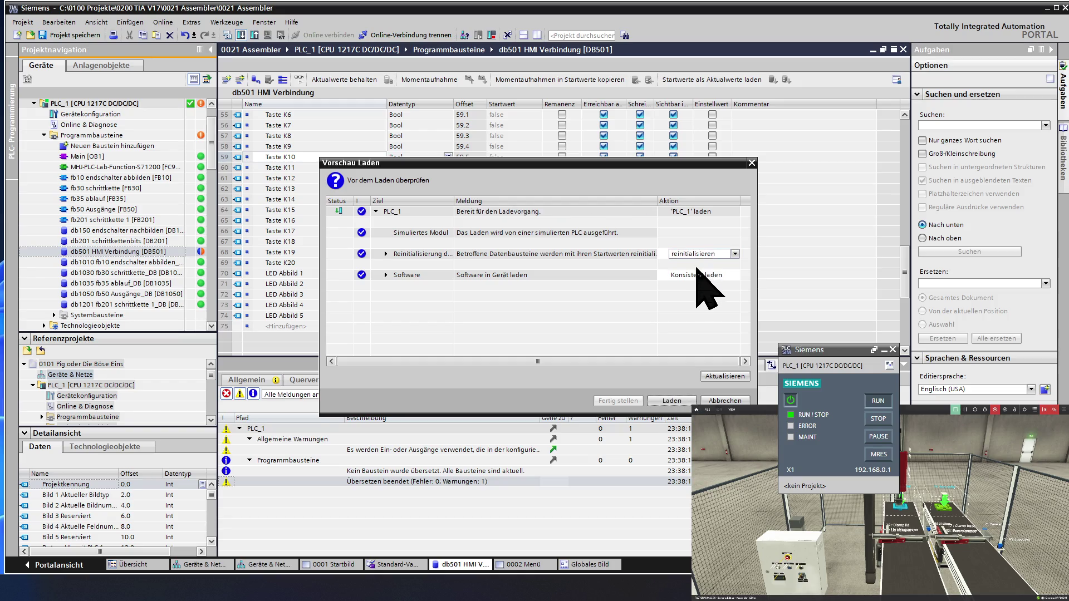
{"action": "left_click", "coordinate": [670, 401]}
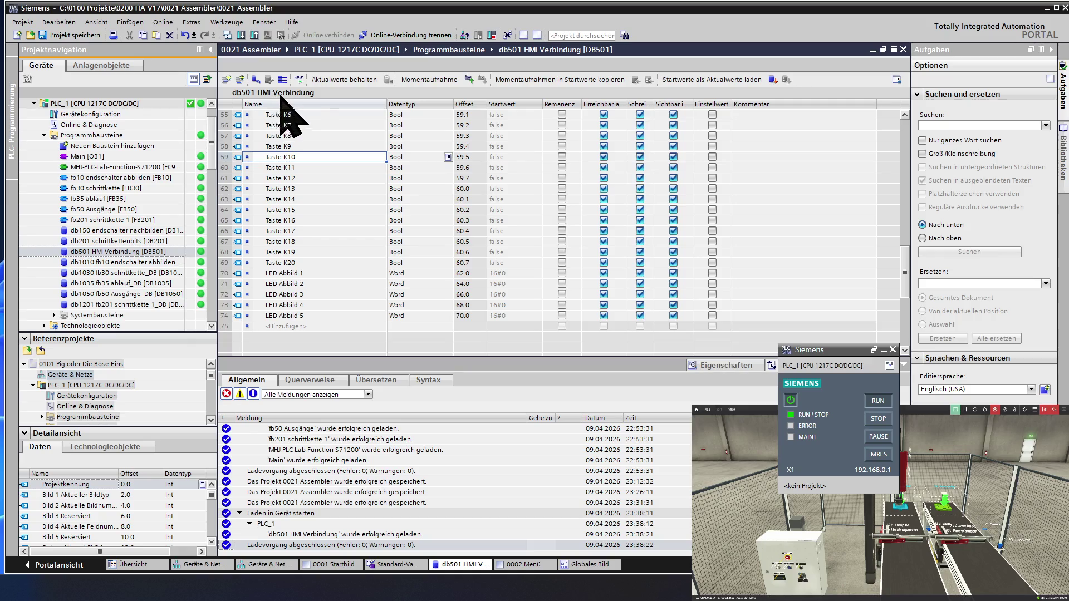
{"action": "left_click", "coordinate": [299, 79]}
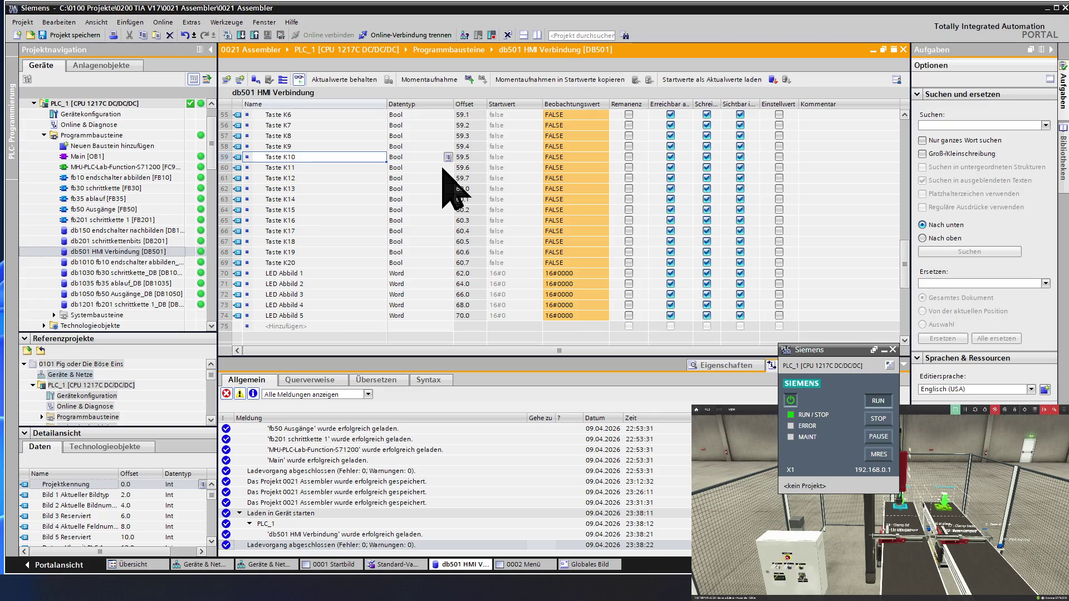
Scroll to the top of the db501 table to view its live Int and Taste values.
{"action": "scroll", "coordinate": [446, 209], "scroll_direction": "up", "scroll_amount": 13}
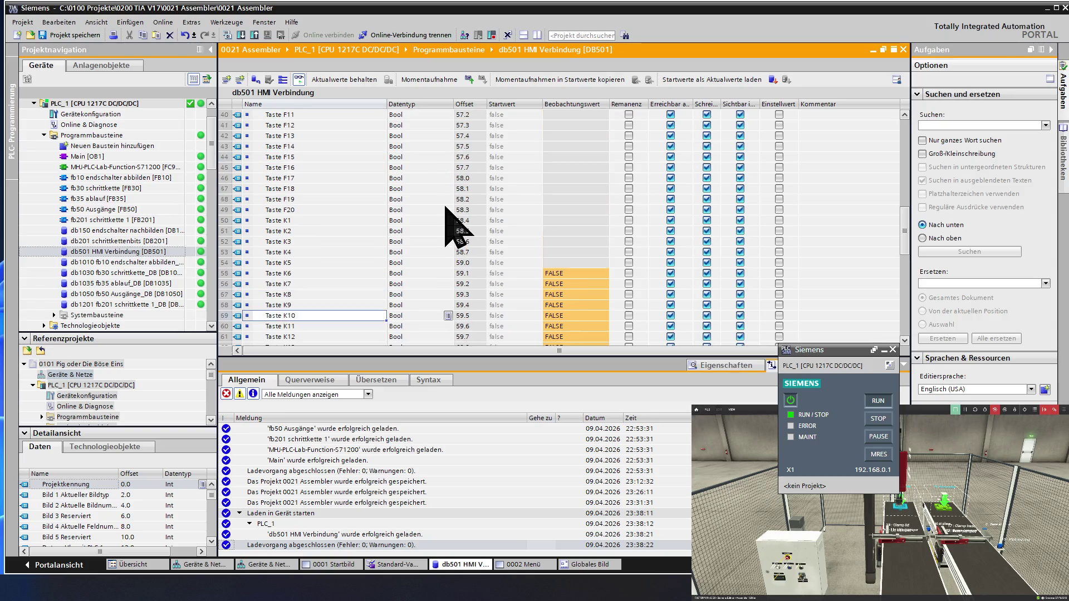
{"action": "scroll", "coordinate": [446, 210], "scroll_direction": "up", "scroll_amount": 5}
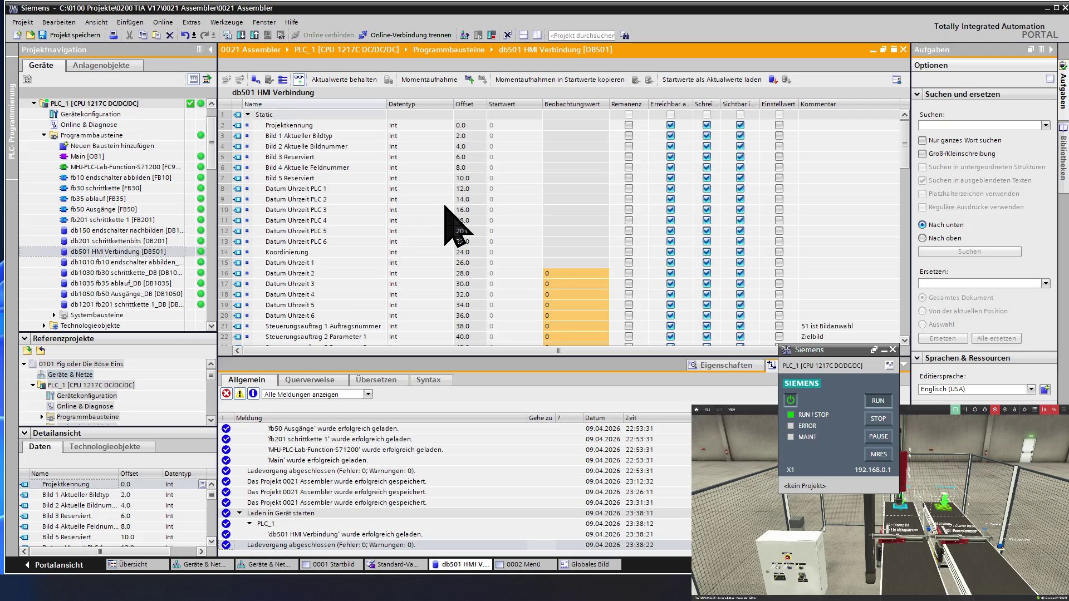
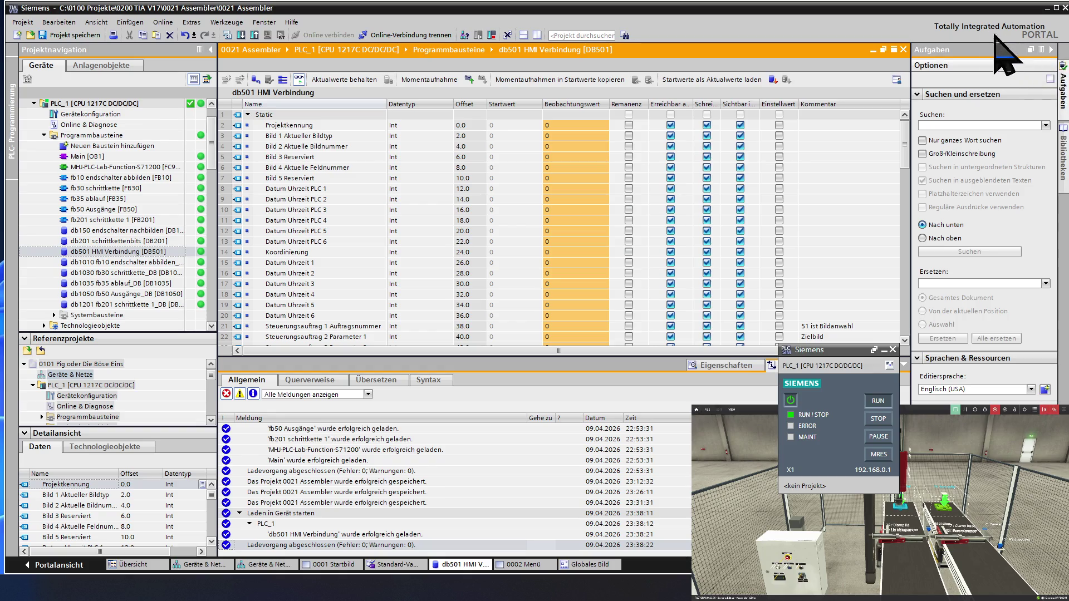
From the 0002 Menü screen, compile HMI_1 and launch the runtime simulation showing 0021 Assembler.
{"action": "left_click", "coordinate": [1047, 8]}
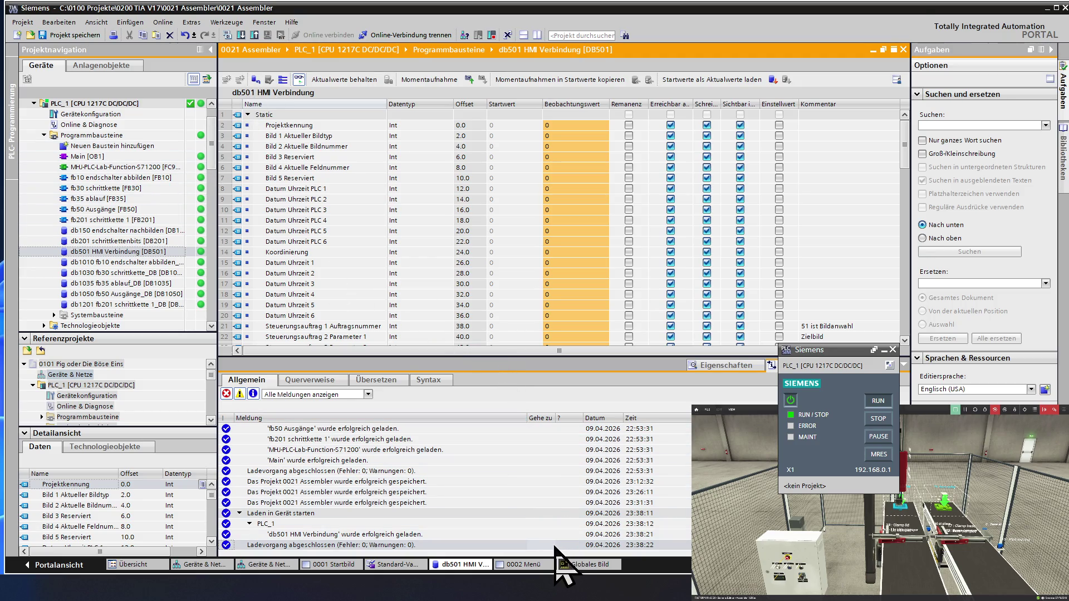
{"action": "left_click", "coordinate": [523, 565]}
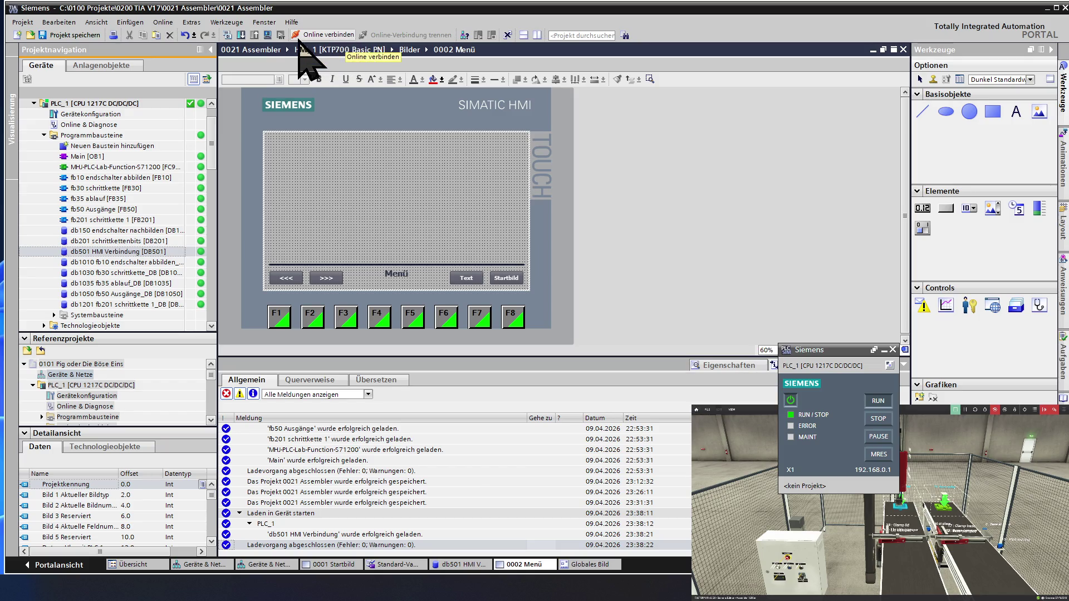
{"action": "left_click", "coordinate": [268, 35]}
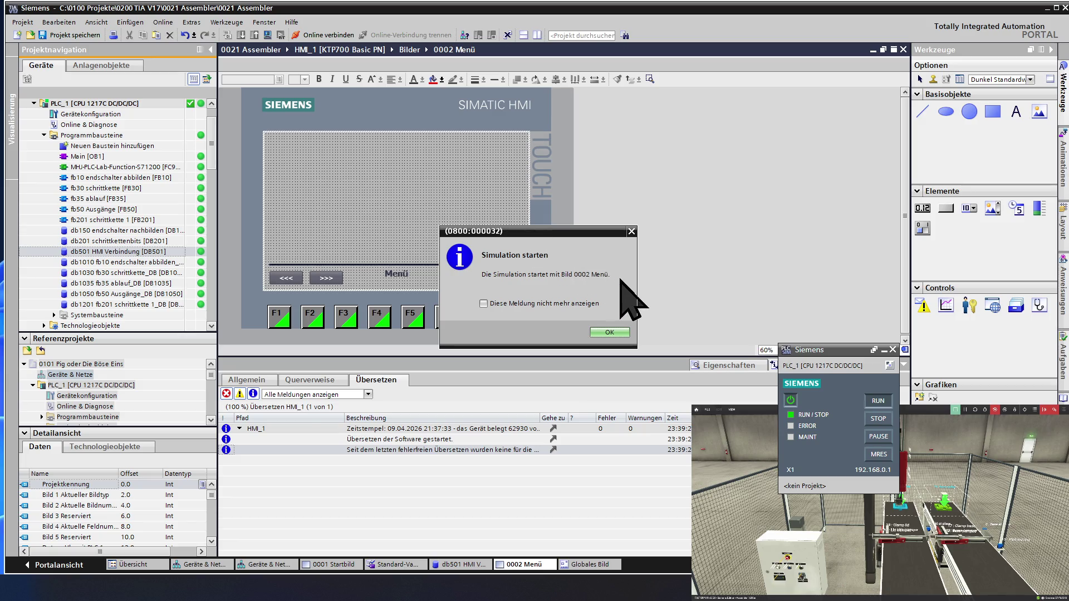
{"action": "left_click", "coordinate": [602, 331]}
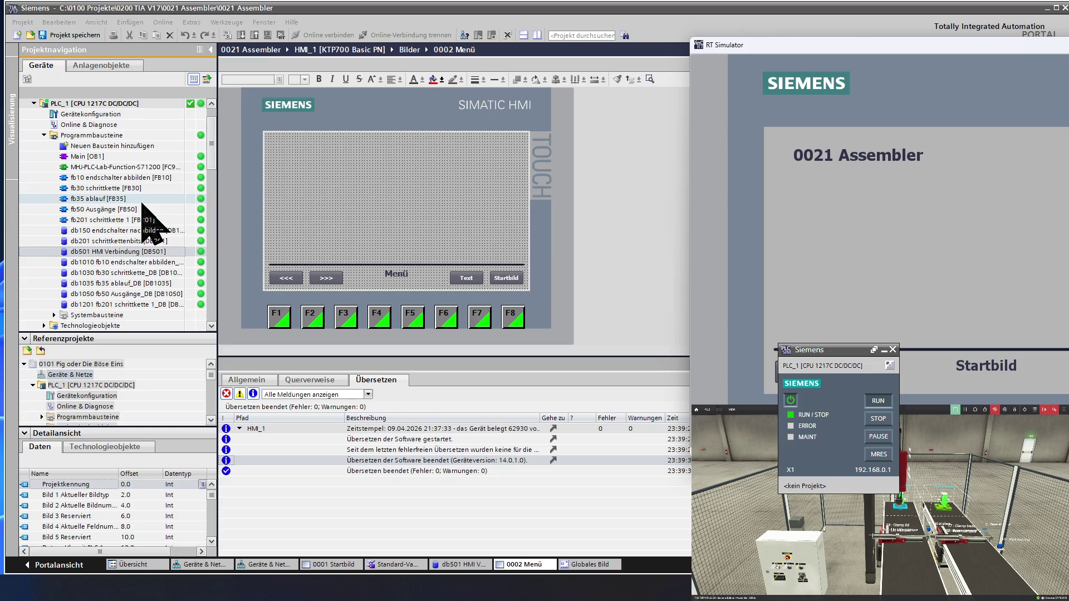
Open db501 HMI Verbindung and check the monitored Bild 2 Aktuelle Bildnummer value.
{"action": "double_click", "coordinate": [114, 253]}
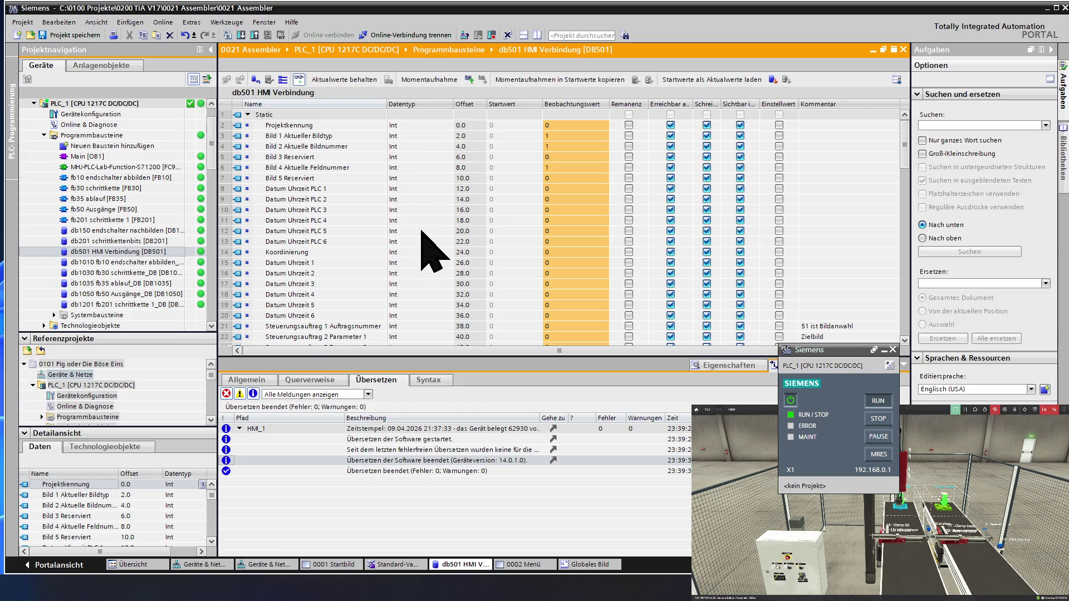
{"action": "scroll", "coordinate": [432, 251], "scroll_direction": "down", "scroll_amount": 2}
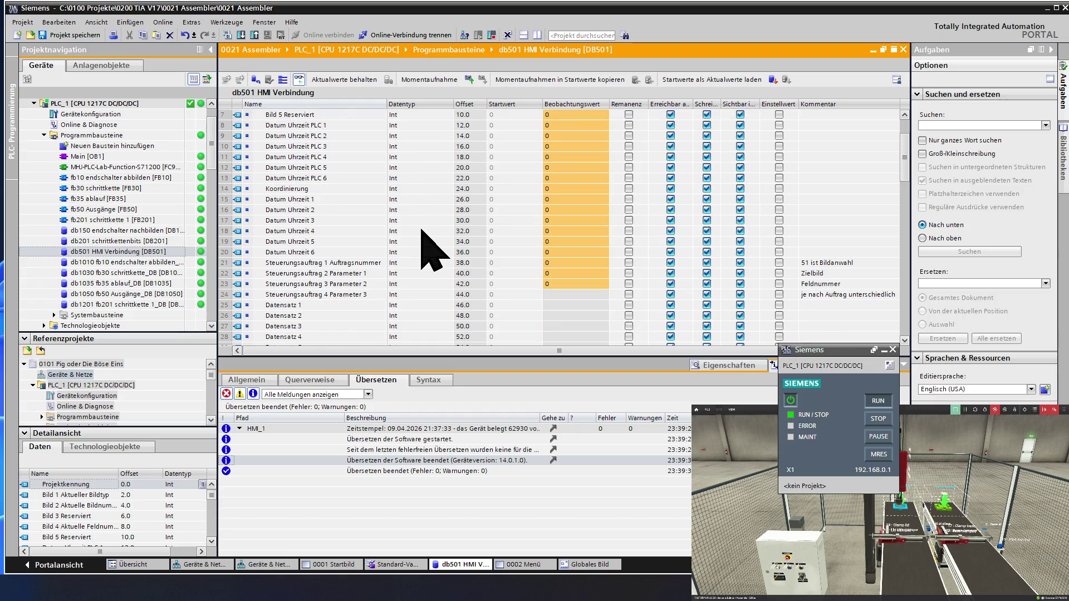
{"action": "scroll", "coordinate": [422, 230], "scroll_direction": "up", "scroll_amount": 2}
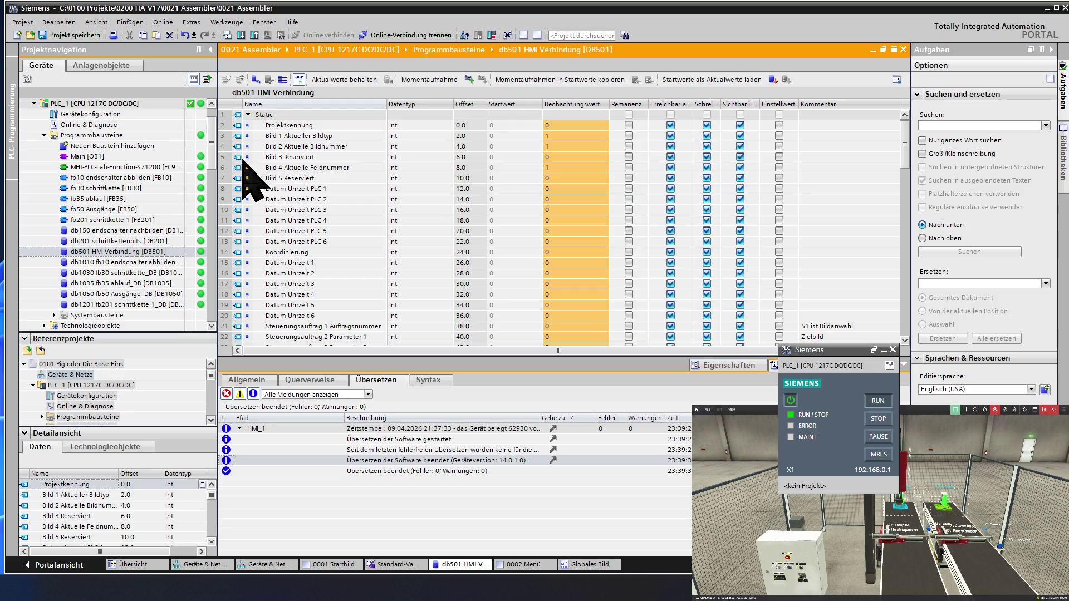
{"action": "left_click", "coordinate": [223, 146]}
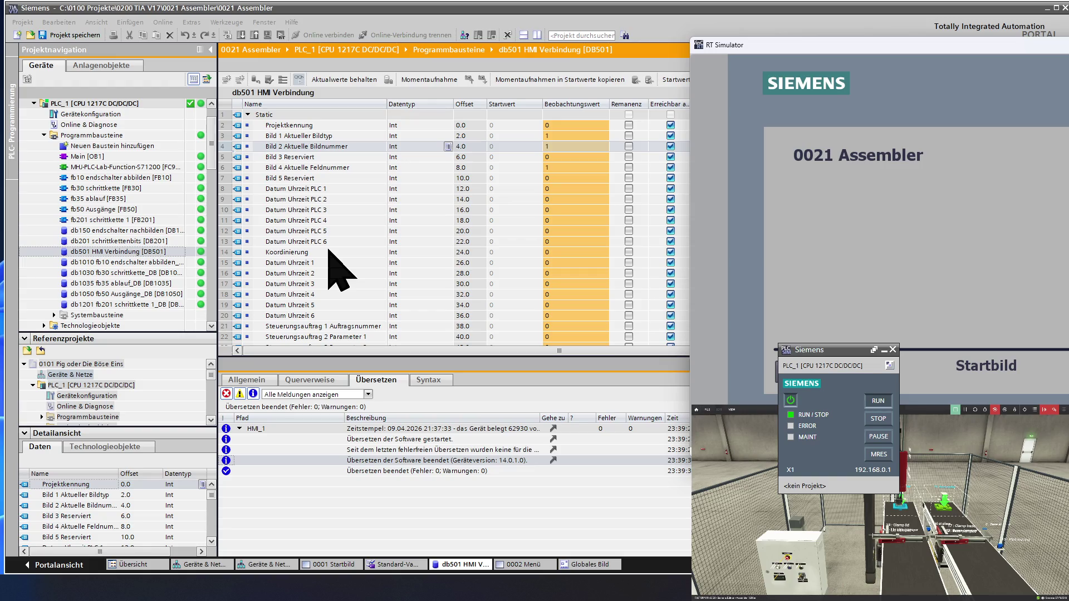
Bring db501 in front of the simulator and inspect the live Taste F1–F8 bits.
{"action": "left_click", "coordinate": [227, 284]}
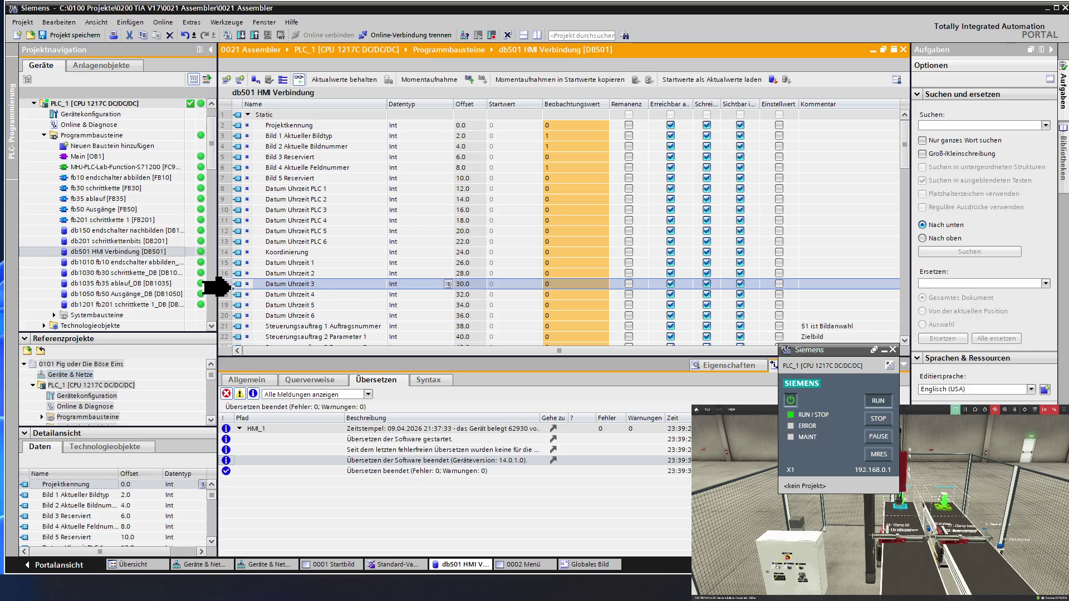
{"action": "scroll", "coordinate": [331, 309], "scroll_direction": "down", "scroll_amount": 3}
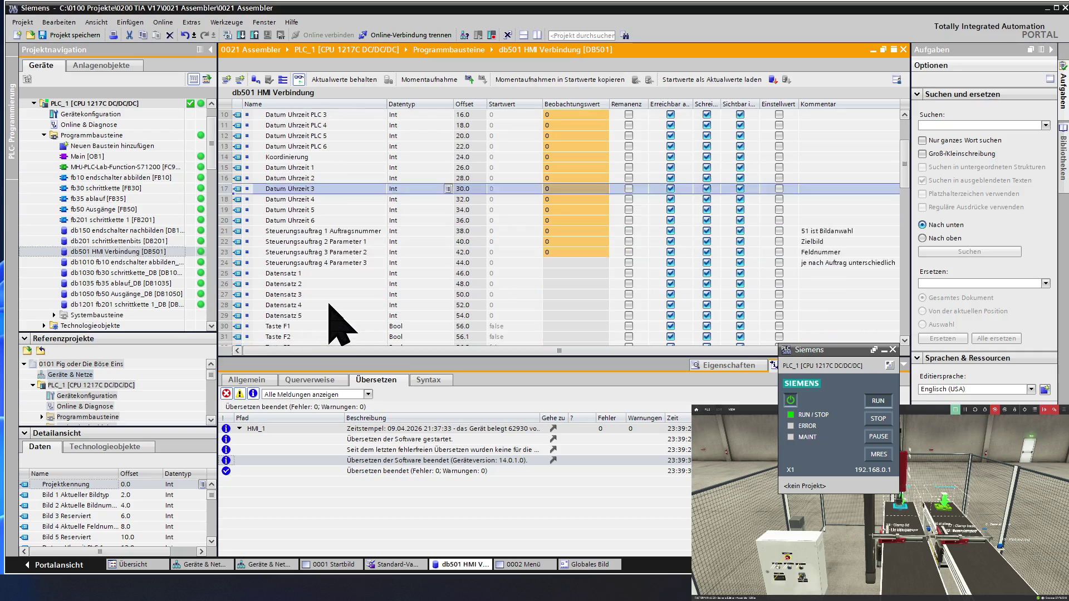
{"action": "scroll", "coordinate": [329, 305], "scroll_direction": "down", "scroll_amount": 2}
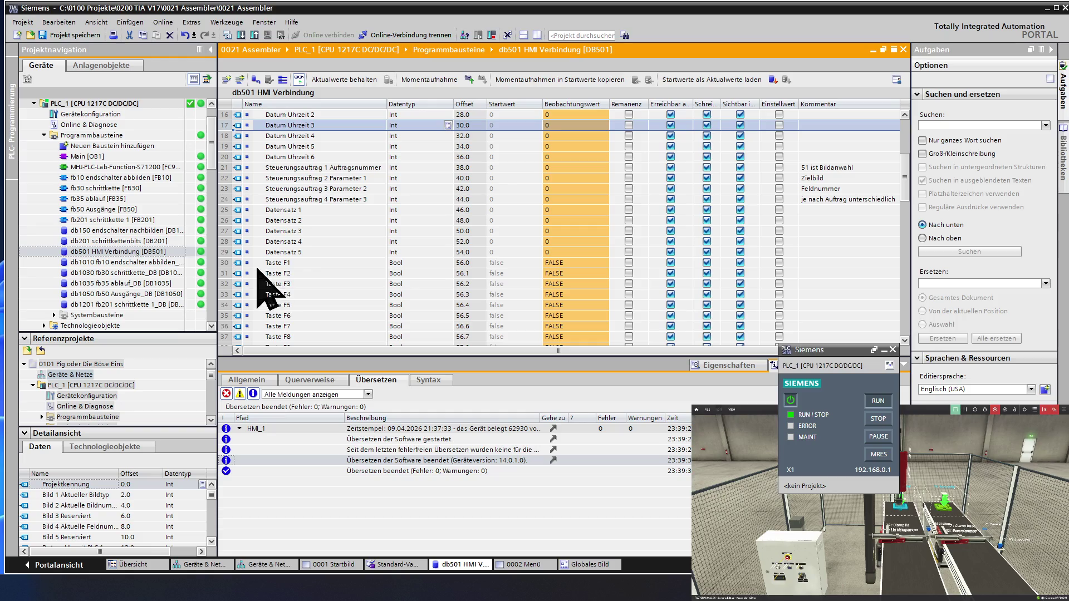
{"action": "left_click", "coordinate": [225, 263]}
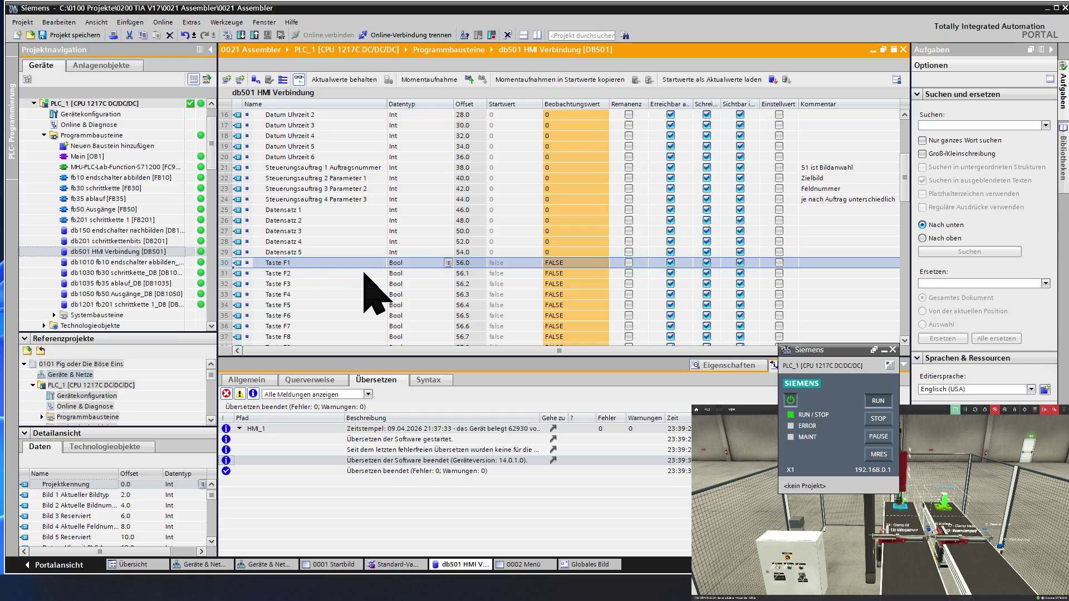
{"action": "scroll", "coordinate": [364, 273], "scroll_direction": "down", "scroll_amount": 1}
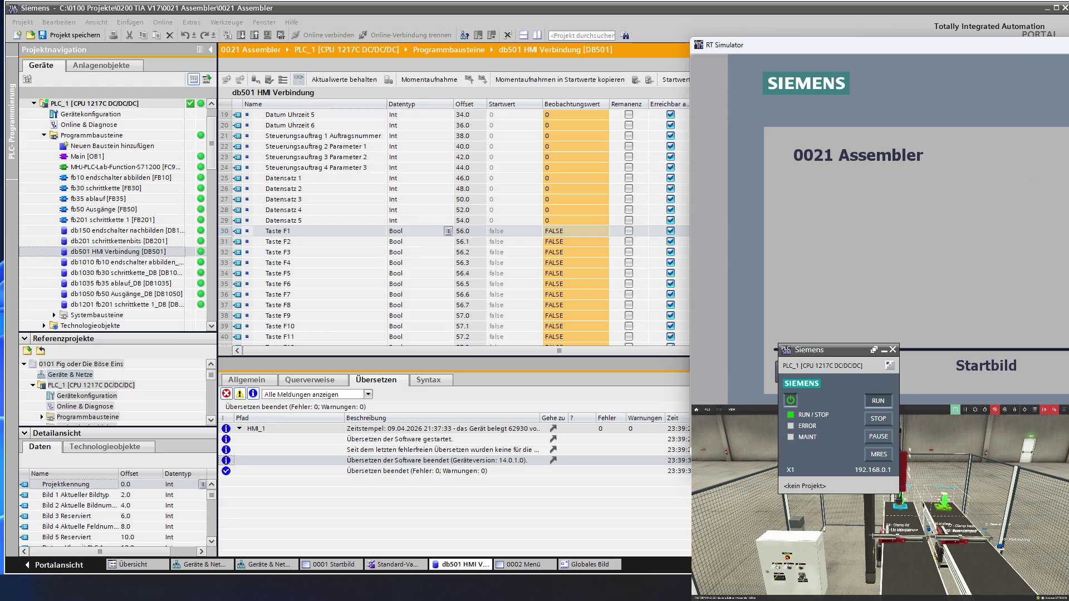
Switch back with Alt+Tab so the engineering window shows db501 over the RT Simulator.
{"action": "key", "text": "alt+Tab"}
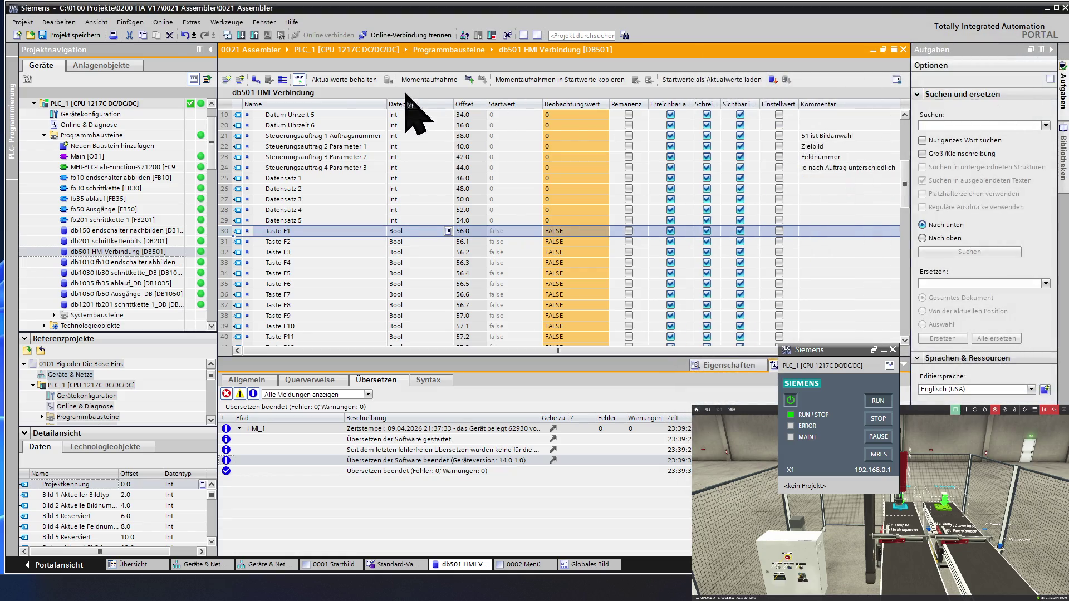
Save the project with Projekt speichern.
{"action": "left_click", "coordinate": [71, 35]}
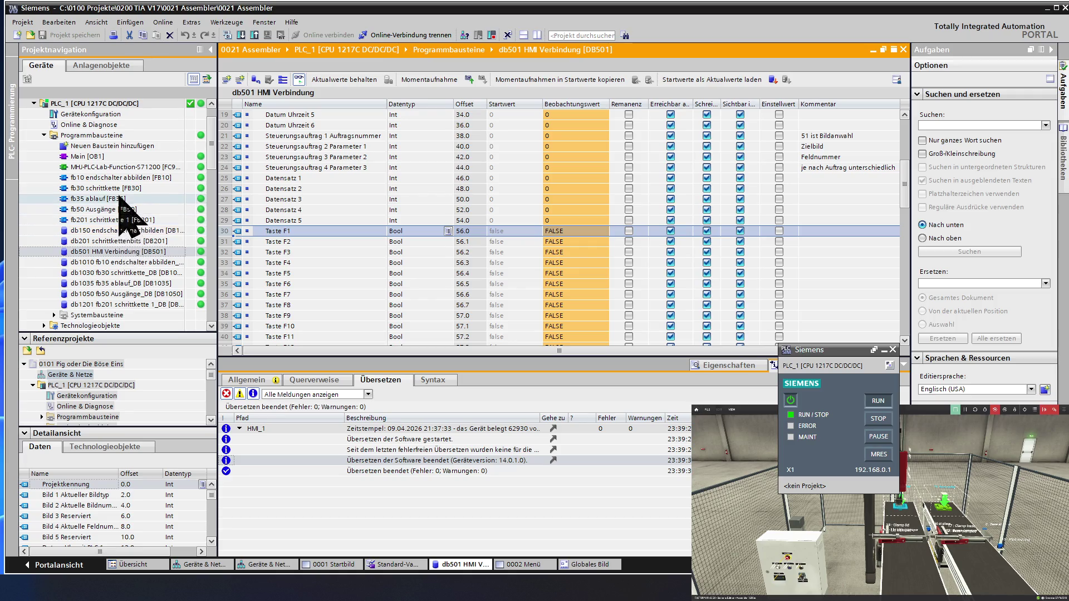
Add a global data block numbered manually as 101, named 'db101 betriebsart', and open it.
{"action": "double_click", "coordinate": [125, 147]}
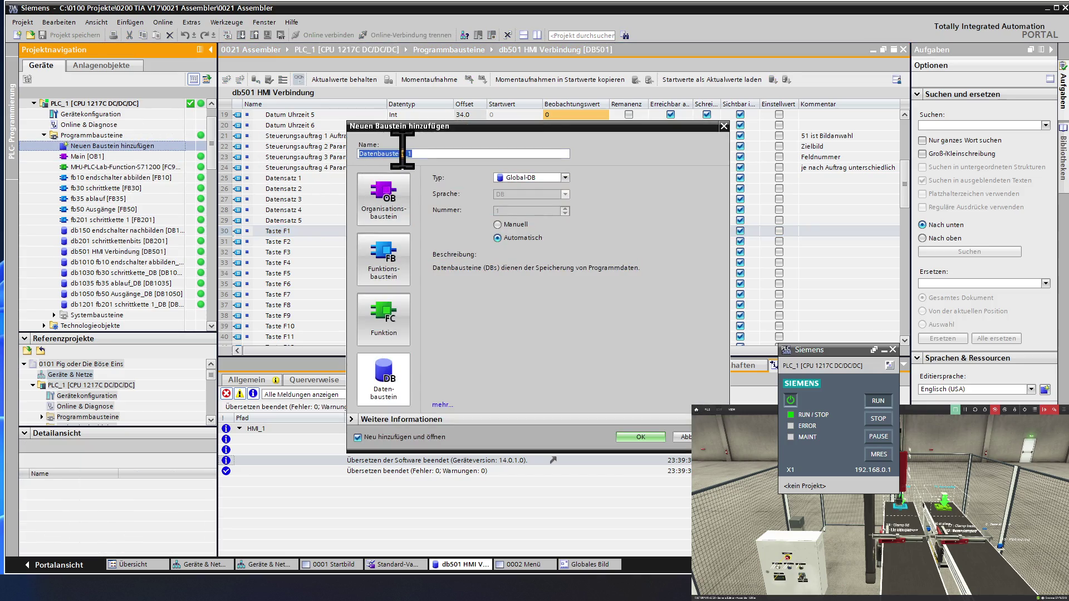
{"action": "left_click", "coordinate": [499, 224]}
{"action": "left_click", "coordinate": [511, 210]}
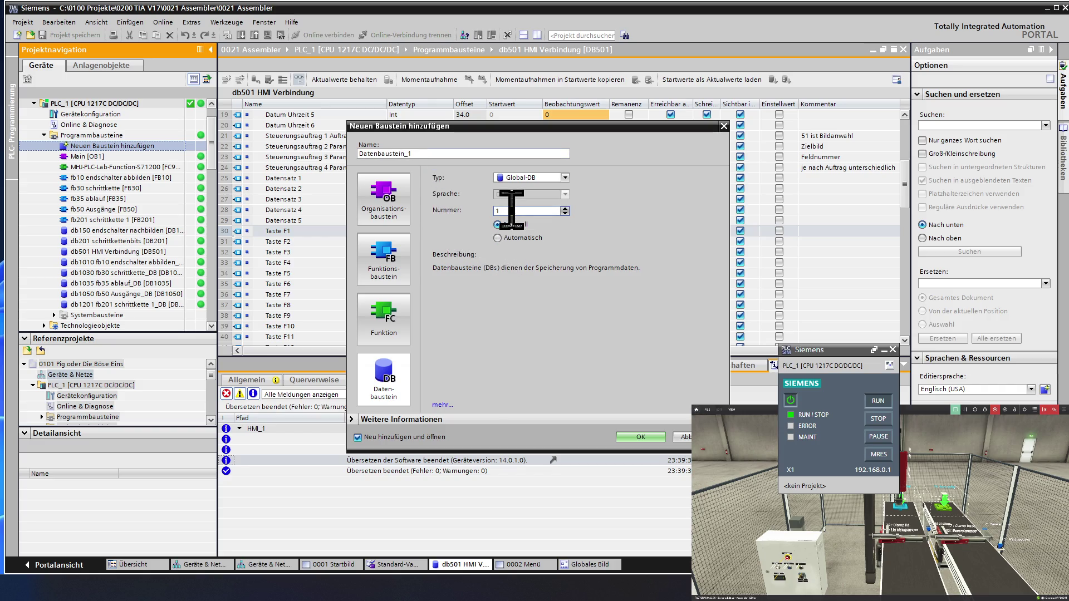
{"action": "type", "text": "01"}
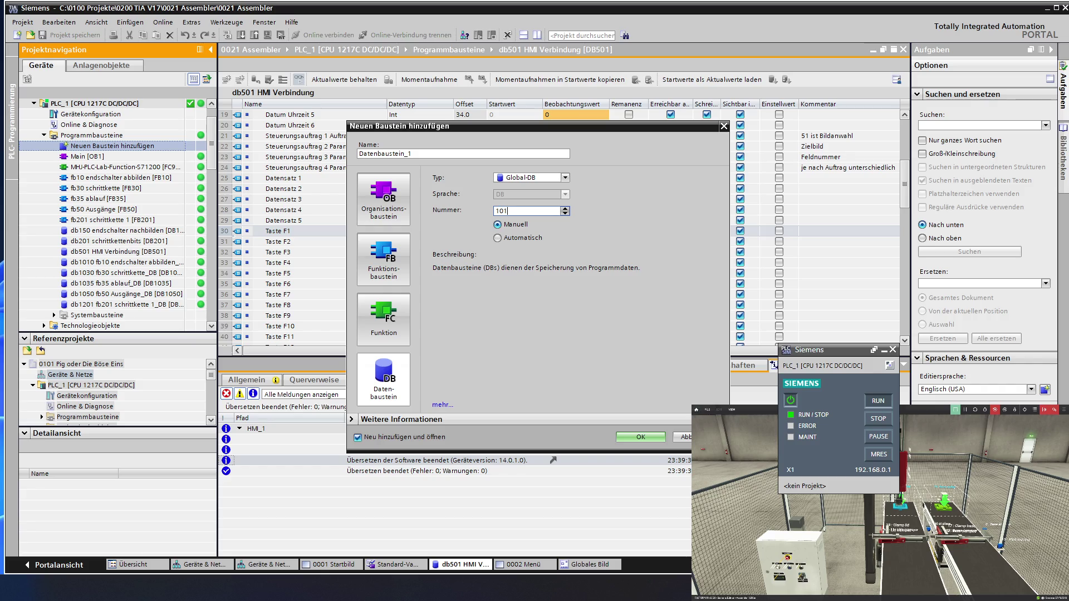
{"action": "left_click", "coordinate": [473, 154]}
{"action": "left_click_drag", "start_coordinate": [472, 154], "coordinate": [351, 149]}
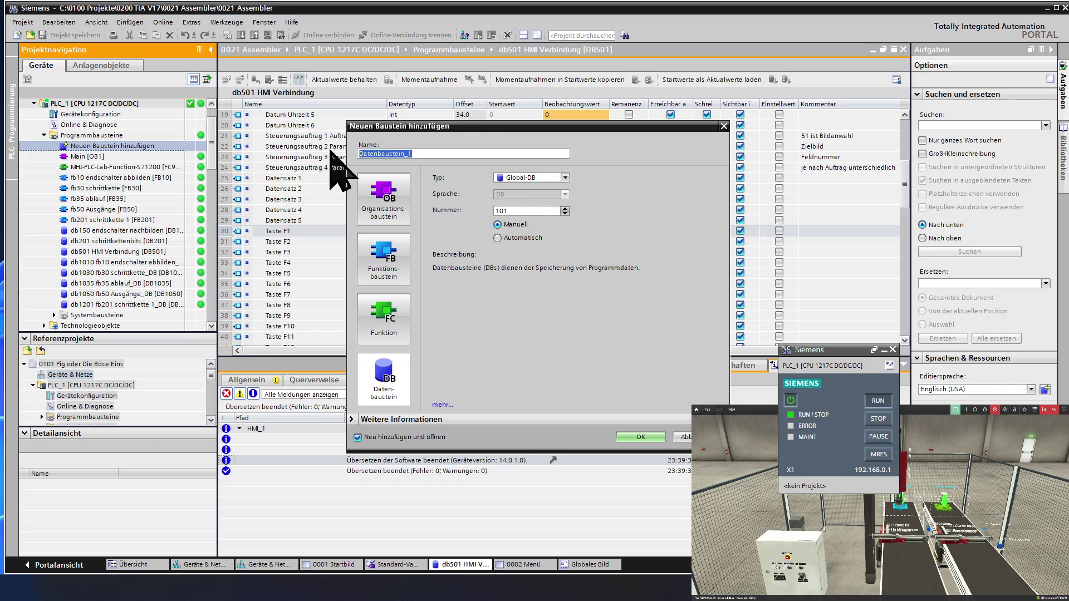
{"action": "type", "text": "db"}
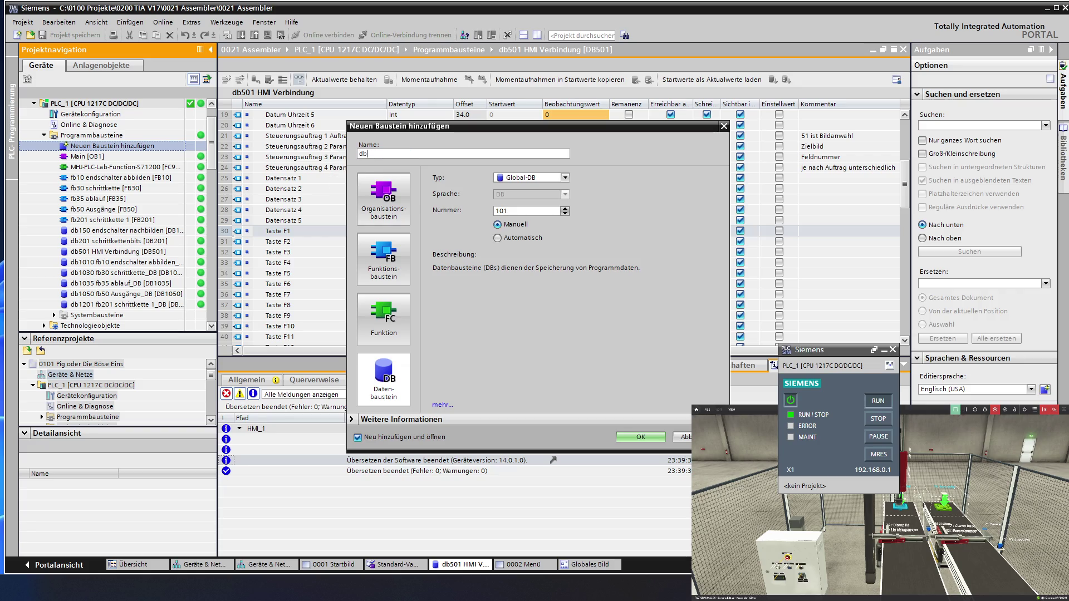
{"action": "type", "text": "10"}
{"action": "type", "text": "b"}
{"action": "type", "text": "etriebsart"}
{"action": "key", "text": "Return"}
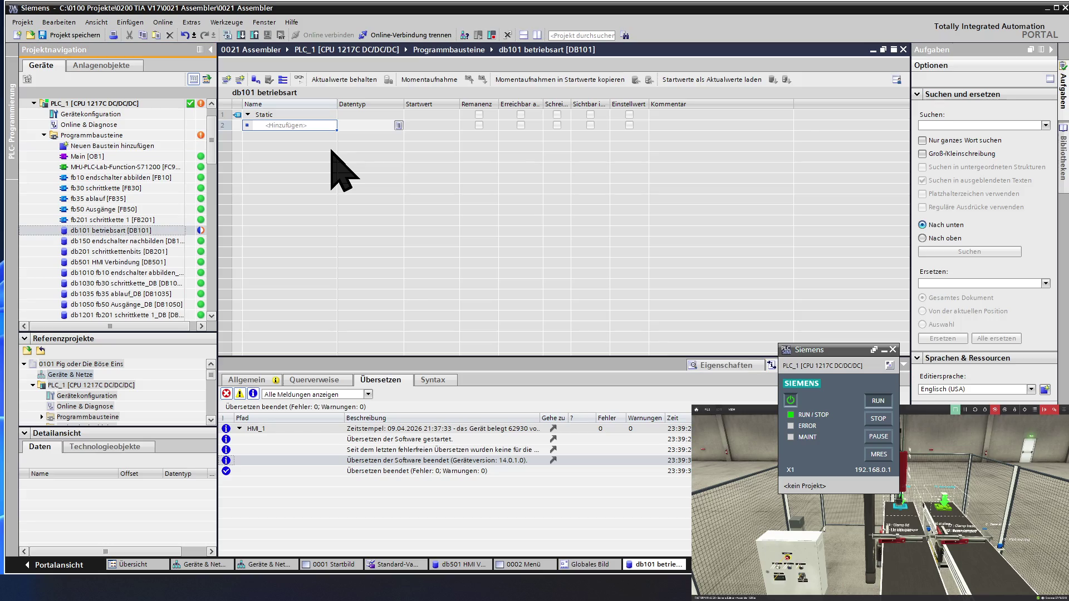
Enter the first db101 variable, named Manuell Aus.
{"action": "left_click", "coordinate": [290, 125]}
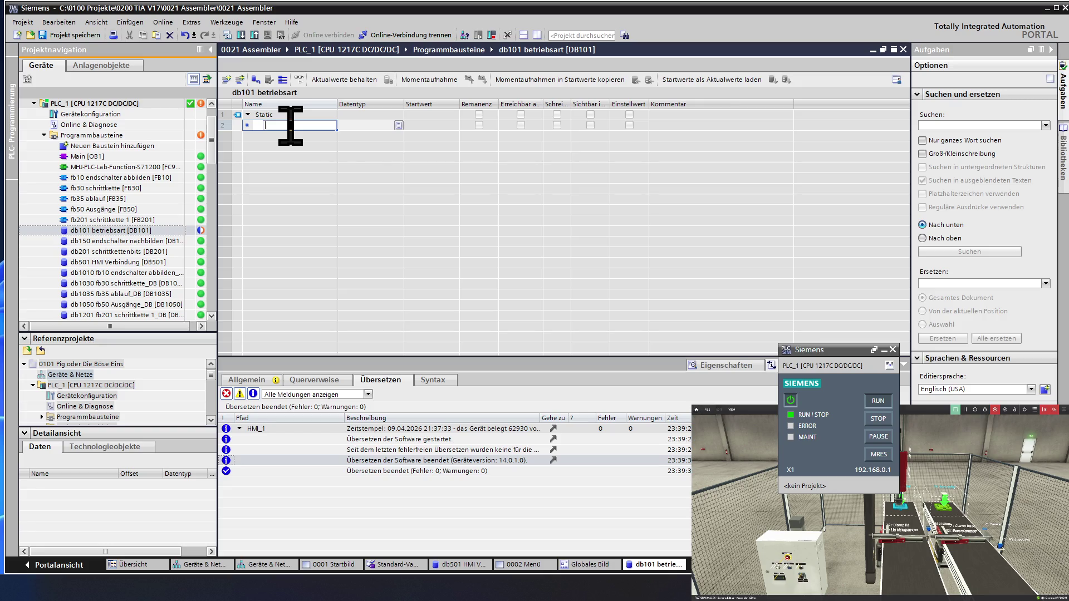
{"action": "type", "text": "M"}
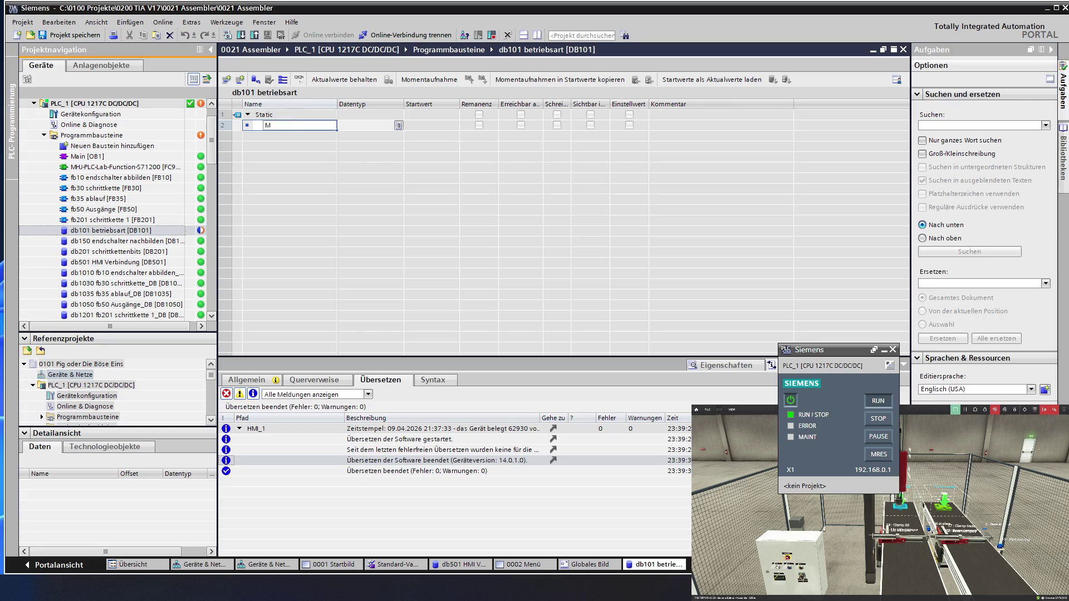
{"action": "type", "text": "anue"}
{"action": "type", "text": "ll"}
{"action": "type", "text": "_"}
{"action": "key", "text": "BackSpace"}
{"action": "type", "text": "Ein"}
{"action": "key", "text": "BackSpace"}
{"action": "key", "text": "BackSpace"}
{"action": "key", "text": "BackSpace"}
{"action": "type", "text": "Aus"}
{"action": "key", "text": "Return"}
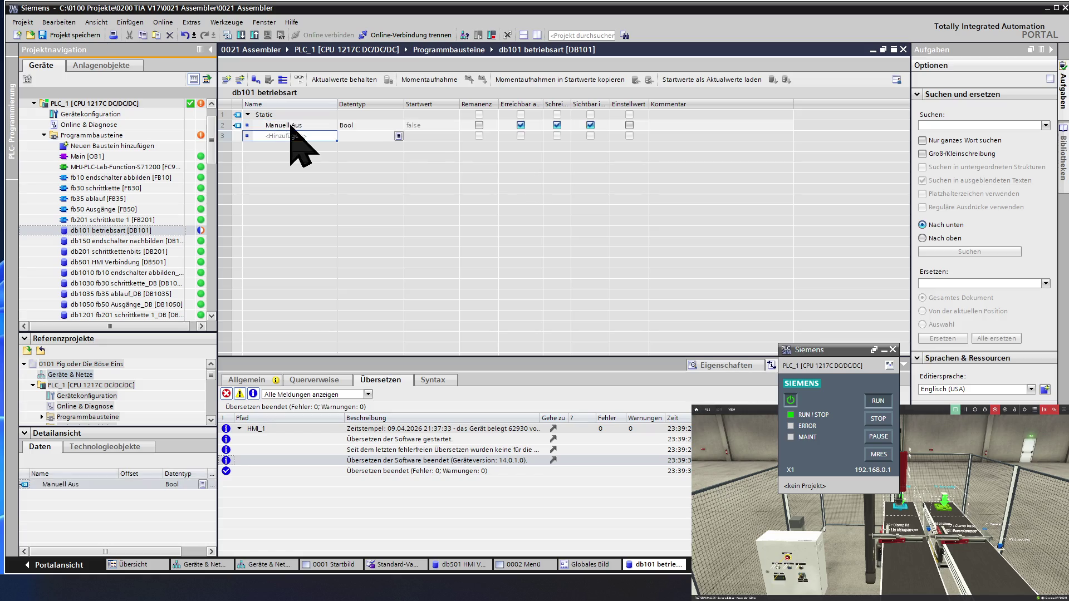
Rename the first variable to Manuell Ein and add Automatik Ein below it.
{"action": "type", "text": "Manue"}
{"action": "key", "text": "BackSpace"}
{"action": "key", "text": "BackSpace"}
{"action": "key", "text": "BackSpace"}
{"action": "left_click", "coordinate": [301, 126]}
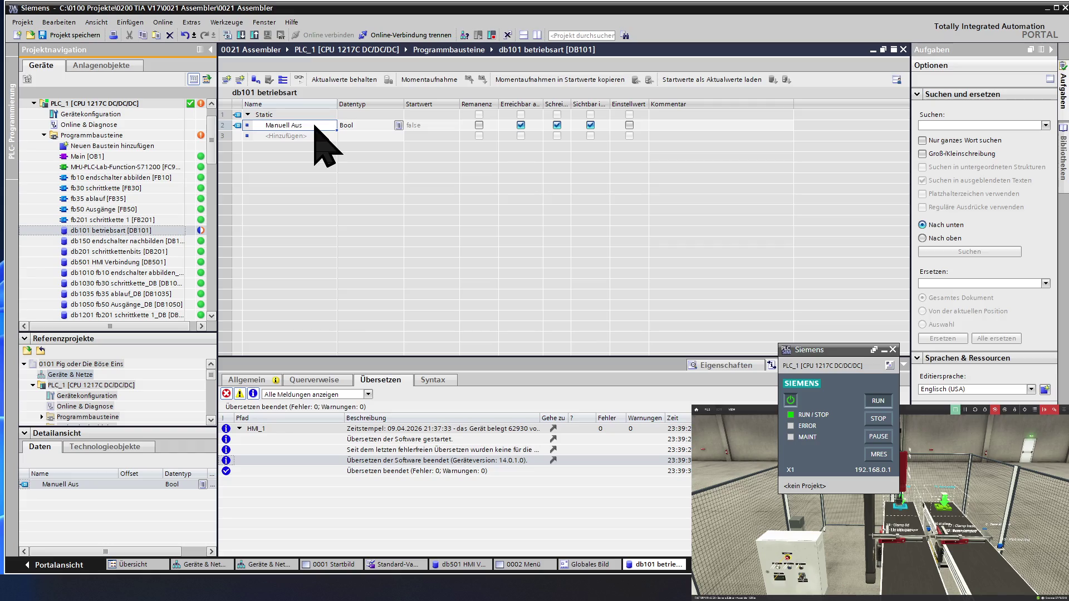
{"action": "key", "text": "BackSpace"}
{"action": "key", "text": "BackSpace"}
{"action": "key", "text": "BackSpace"}
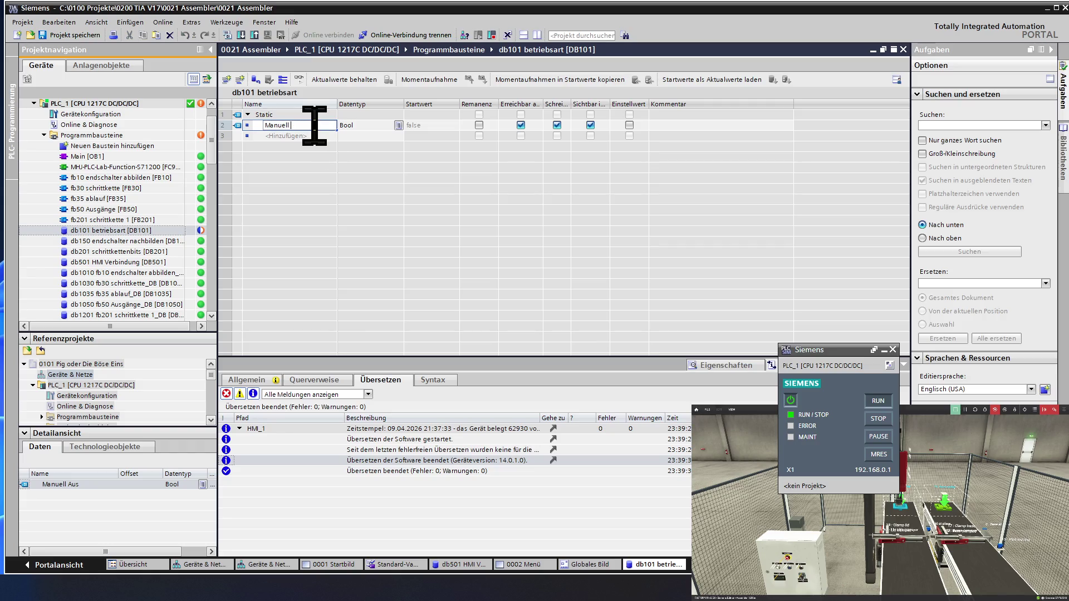
{"action": "type", "text": "Ein"}
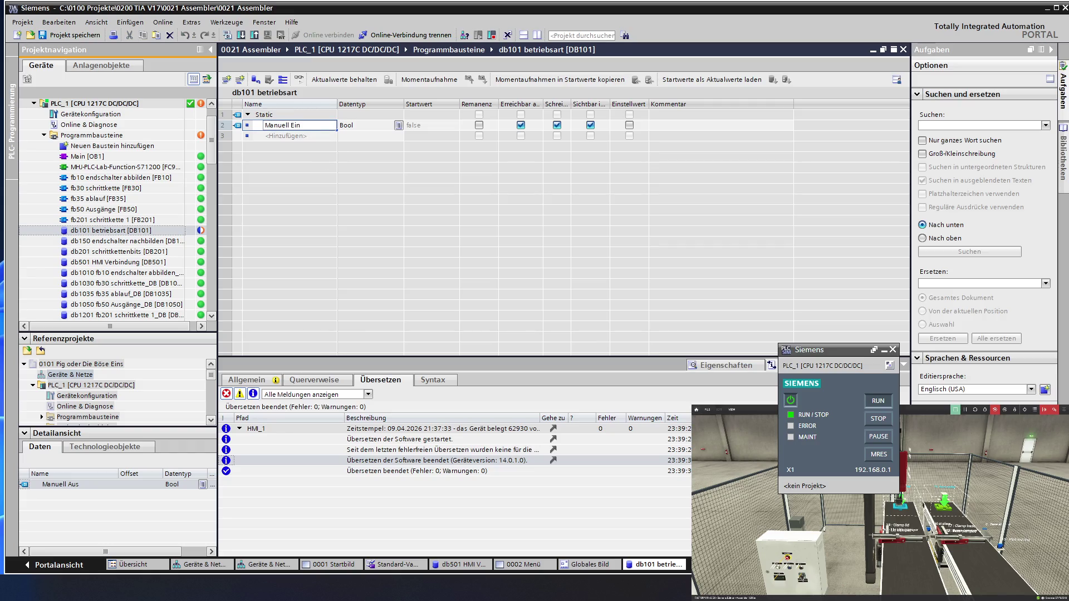
{"action": "key", "text": "Return"}
{"action": "type", "text": "A"}
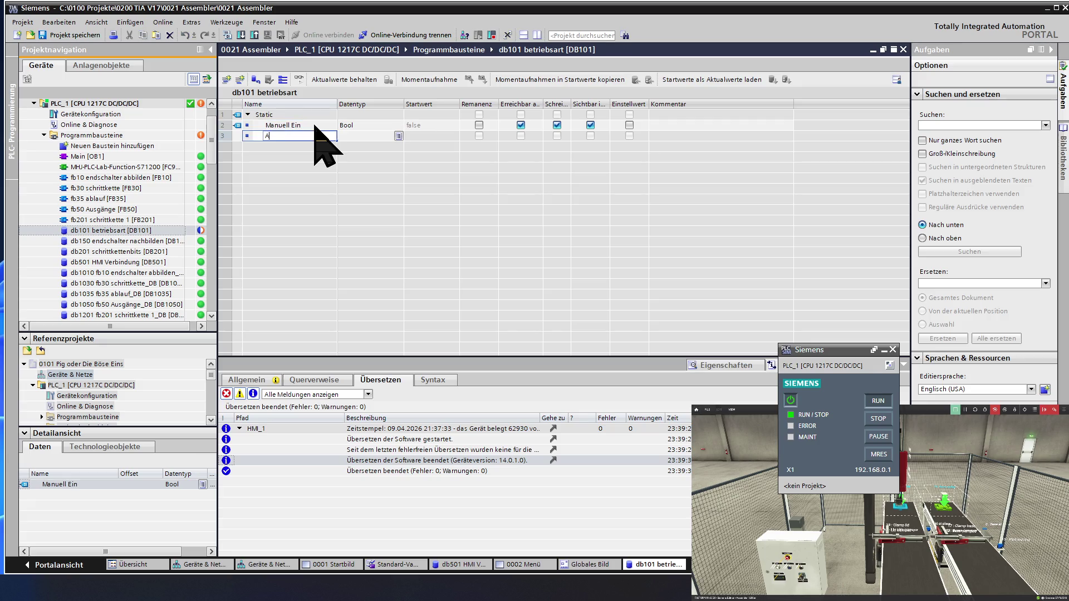
{"action": "type", "text": "utomatik"}
{"action": "type", "text": " Ein"}
{"action": "key", "text": "Return"}
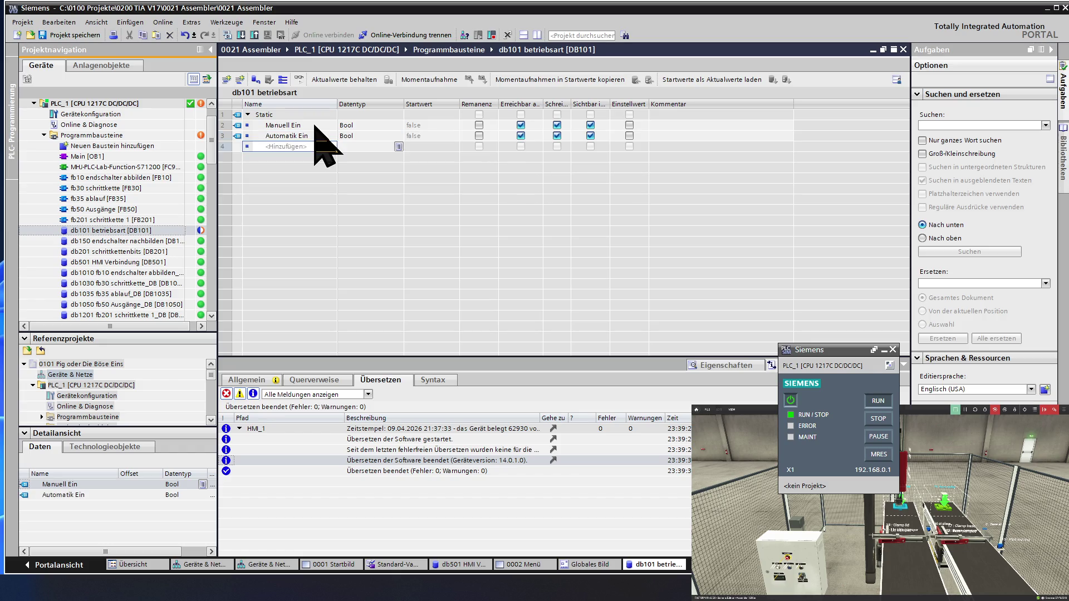
Name rows 4 and 5 Flanke Manuell Aus_1 and Flanke Manuell Ein.
{"action": "type", "text": "Flanke H"}
{"action": "type", "text": "and Ei"}
{"action": "type", "text": "n"}
{"action": "key", "text": "Return"}
{"action": "type", "text": "Flanke "}
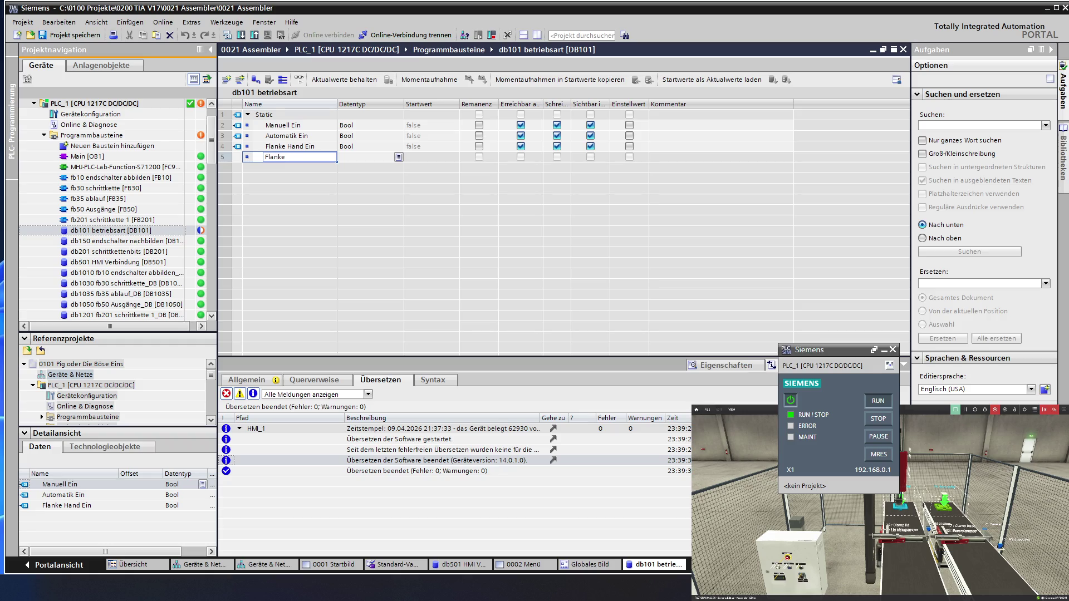
{"action": "type", "text": "Manue"}
{"action": "type", "text": "ll Aus"}
{"action": "left_click", "coordinate": [327, 145]}
{"action": "left_click", "coordinate": [327, 144]}
{"action": "key", "text": "BackSpace"}
{"action": "key", "text": "BackSpace"}
{"action": "key", "text": "BackSpace"}
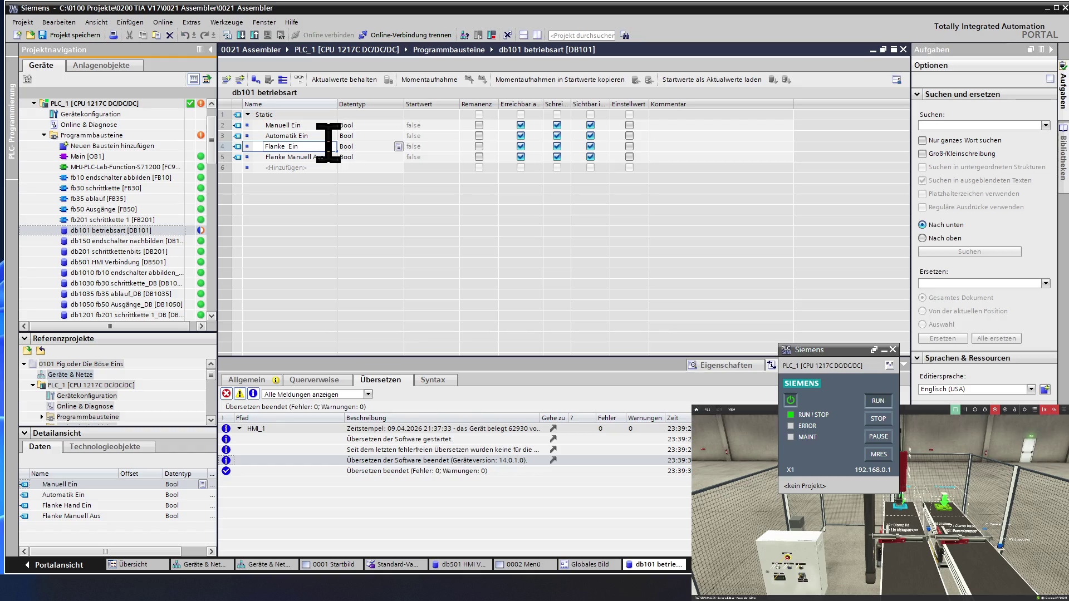
{"action": "type", "text": "Manuell"}
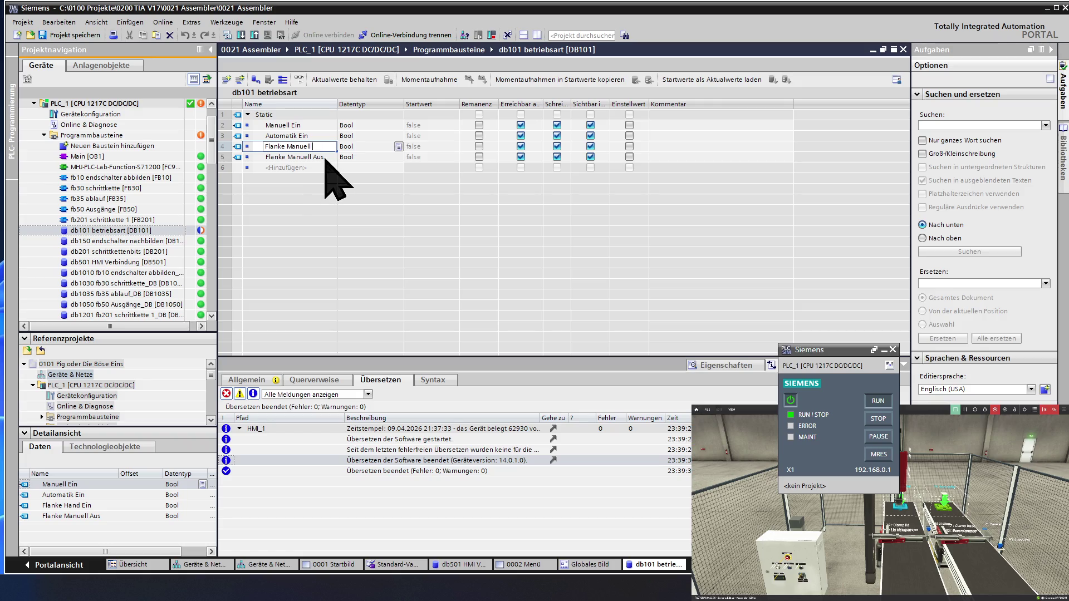
{"action": "type", "text": "Aus"}
{"action": "key", "text": "Return"}
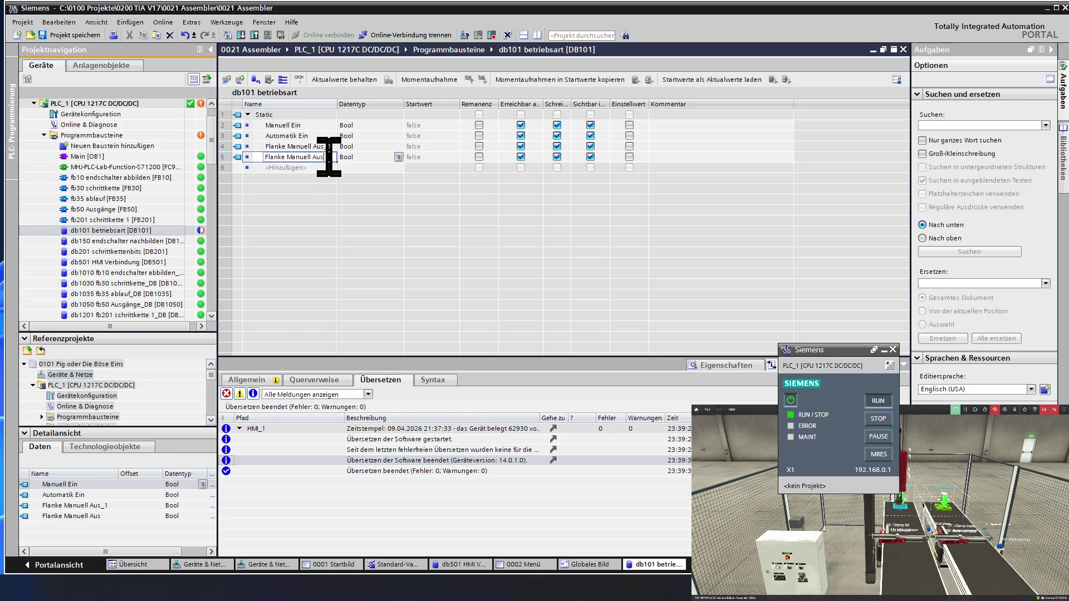
{"action": "key", "text": "BackSpace"}
{"action": "key", "text": "BackSpace"}
{"action": "key", "text": "BackSpace"}
{"action": "type", "text": "Ein"}
{"action": "left_click", "coordinate": [320, 167]}
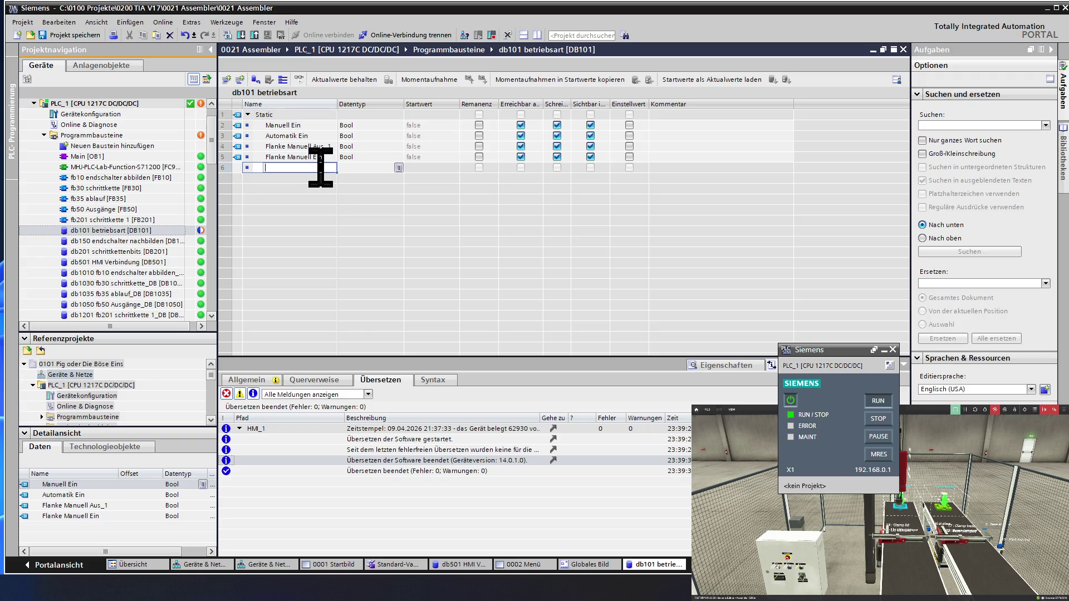
Add Bool entries Flanke Automatik Aus, Flanke Automatik Ein and Flanke Gesamt.
{"action": "type", "text": "F"}
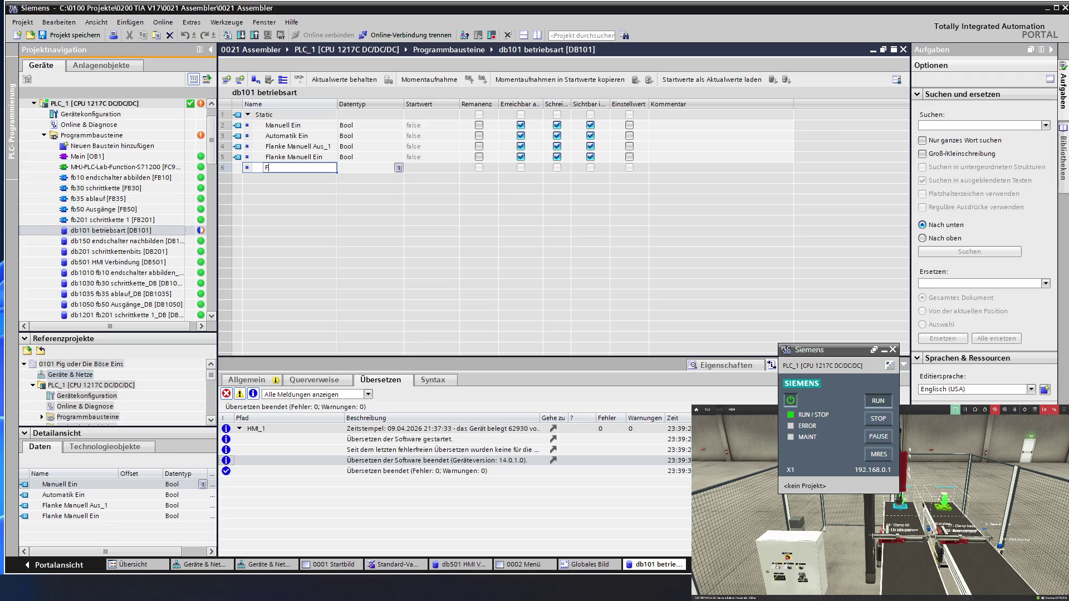
{"action": "type", "text": "lanke "}
{"action": "type", "text": "Automatik A"}
{"action": "type", "text": "us"}
{"action": "key", "text": "Return"}
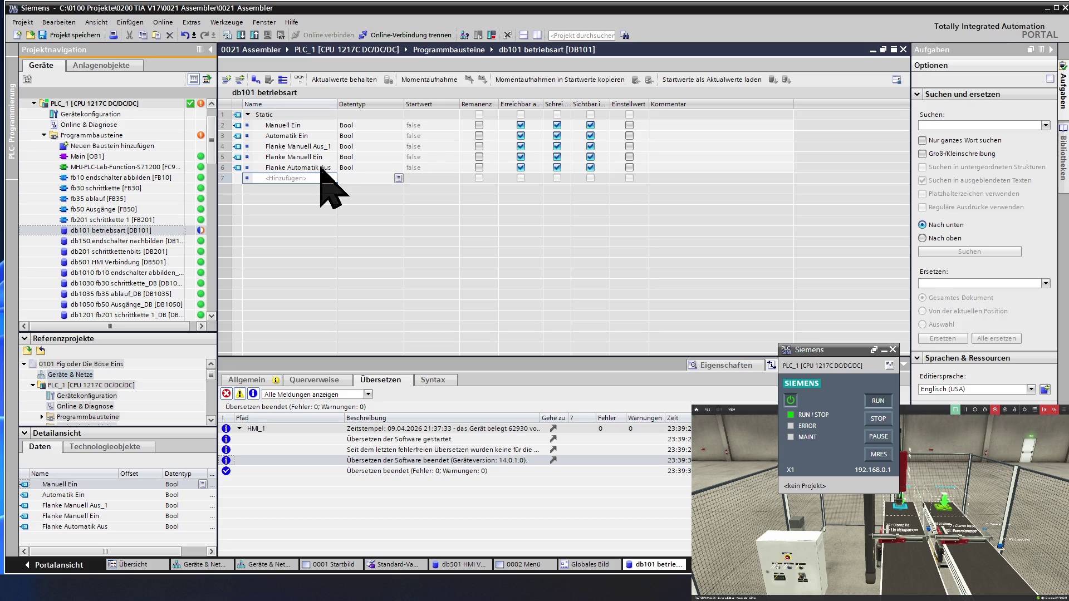
{"action": "type", "text": "Flank"}
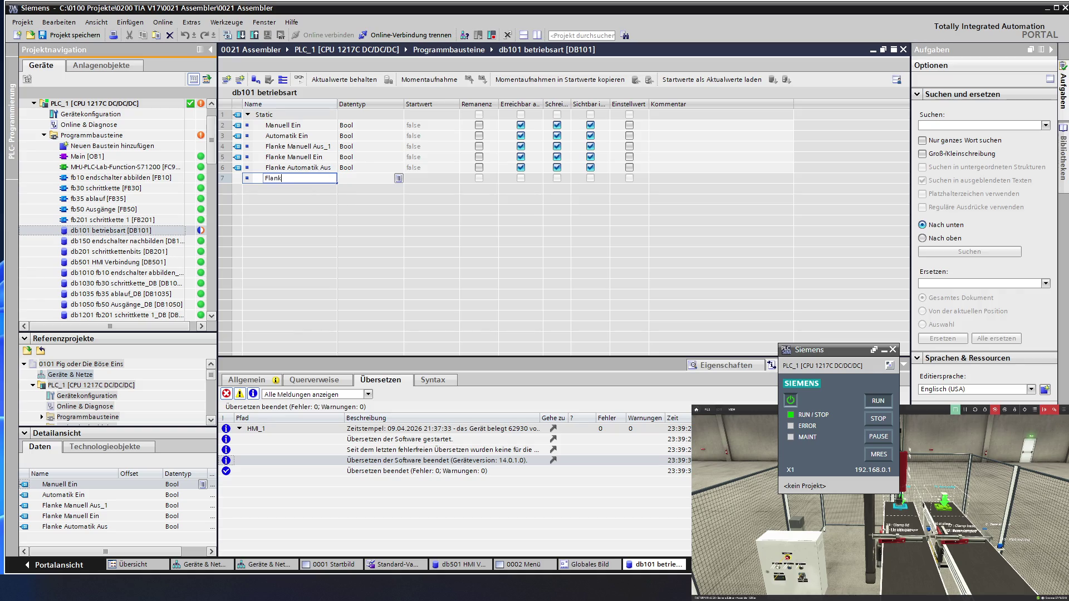
{"action": "type", "text": "e Automat"}
{"action": "type", "text": "ik Ein"}
{"action": "key", "text": "Return"}
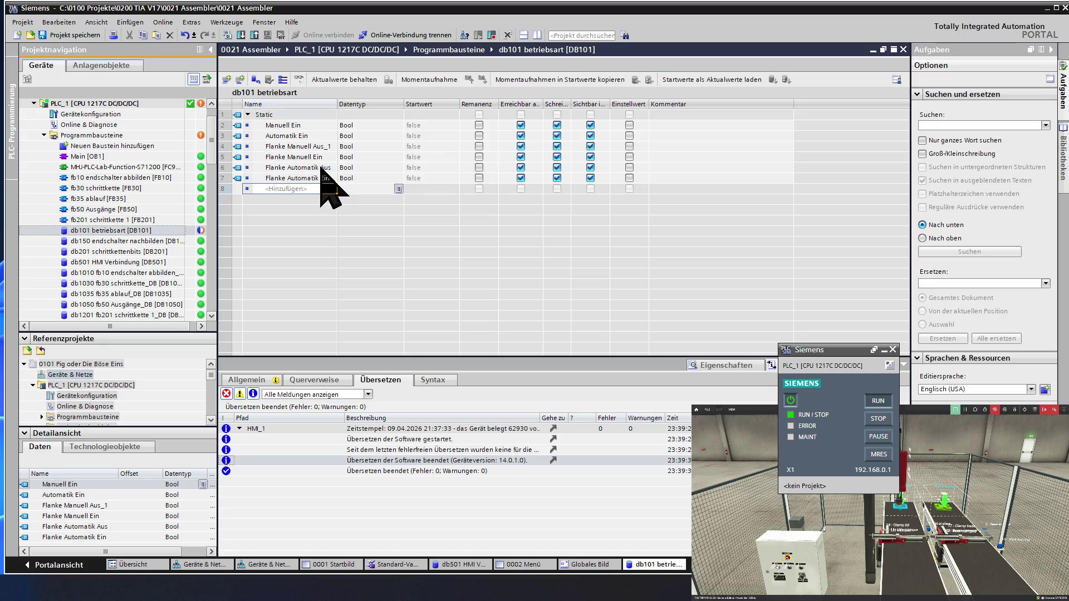
{"action": "type", "text": "F"}
{"action": "type", "text": "lanke"}
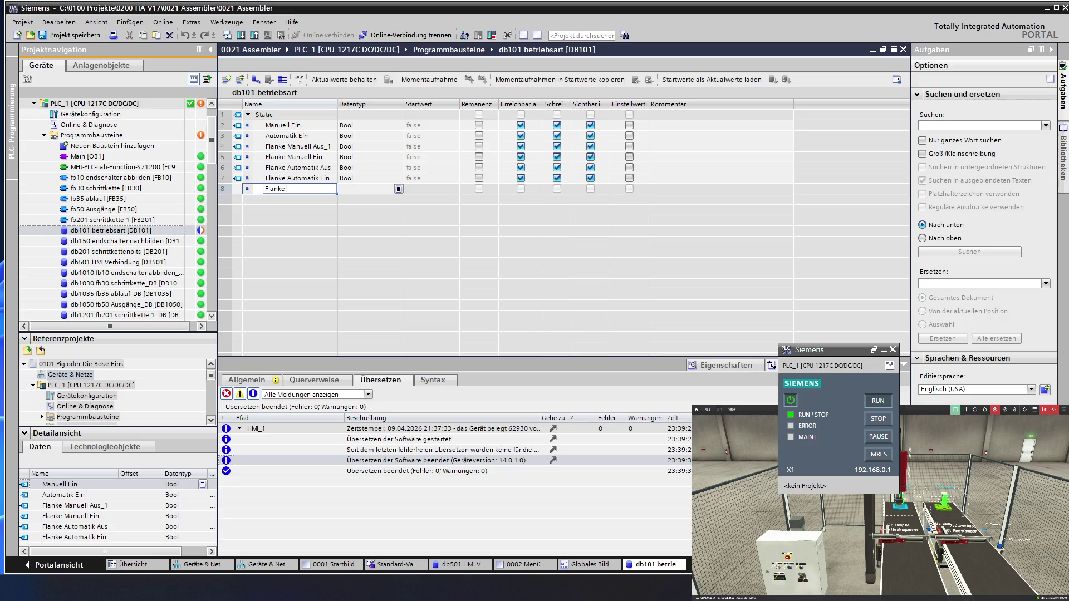
{"action": "type", "text": "Gesam"}
{"action": "type", "text": "t"}
{"action": "key", "text": "Return"}
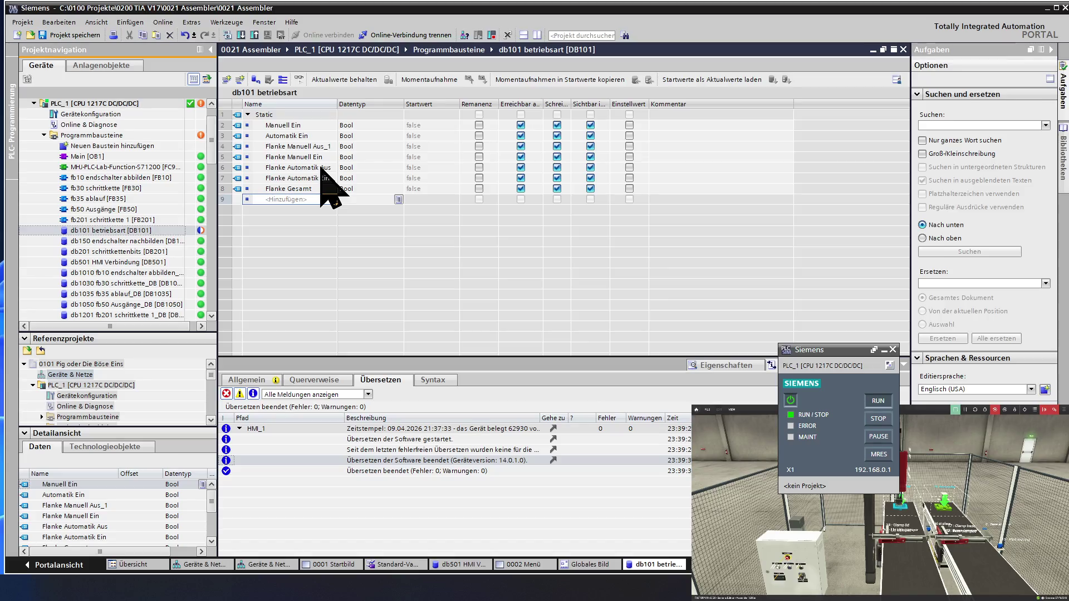
Add a Reserve 1 entry with data type Word.
{"action": "type", "text": "ML"}
{"action": "key", "text": "BackSpace"}
{"action": "key", "text": "BackSpace"}
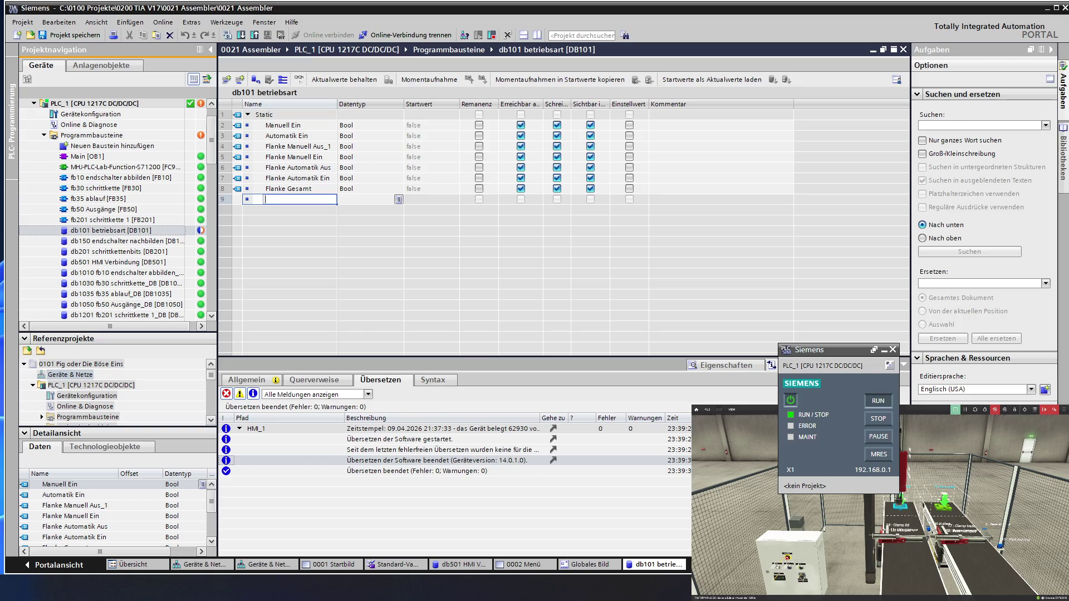
{"action": "type", "text": "Reserve 1"}
{"action": "key", "text": "Return"}
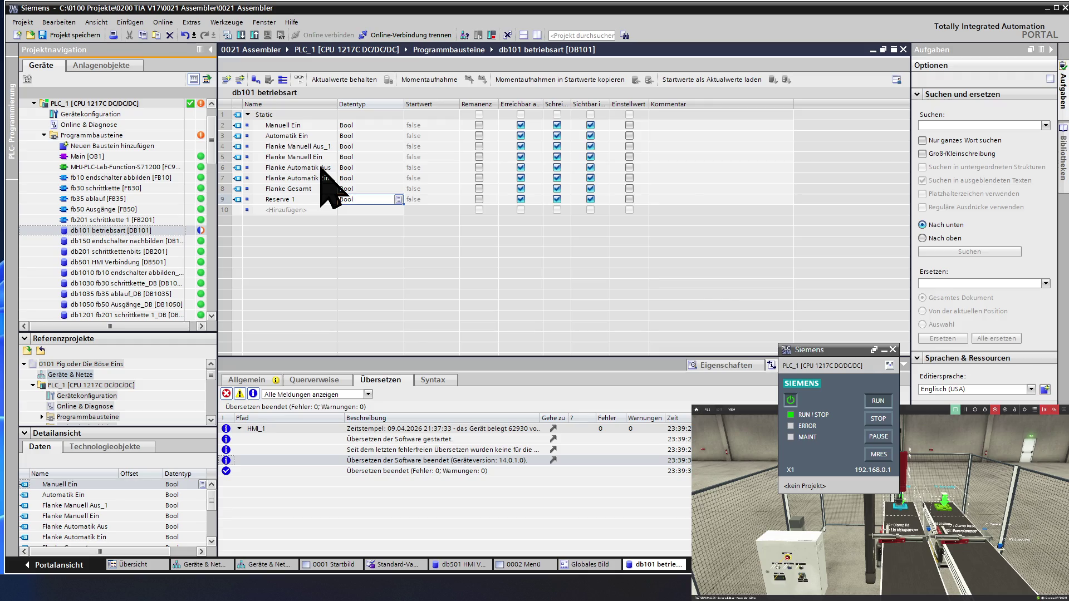
{"action": "type", "text": "Word"}
{"action": "key", "text": "Return"}
{"action": "left_click", "coordinate": [294, 211]}
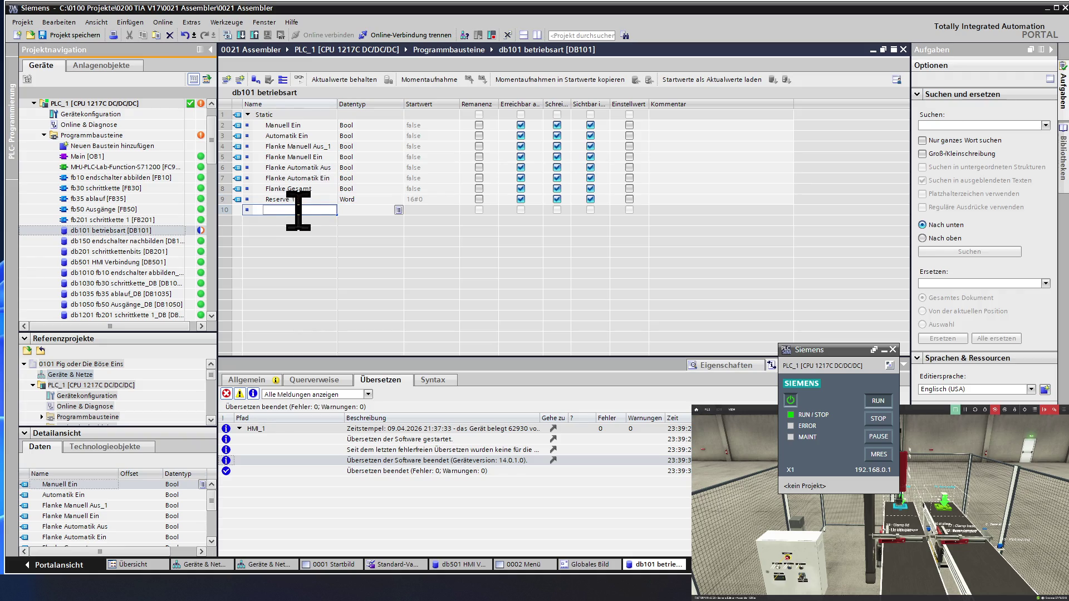
{"action": "key", "text": "Escape"}
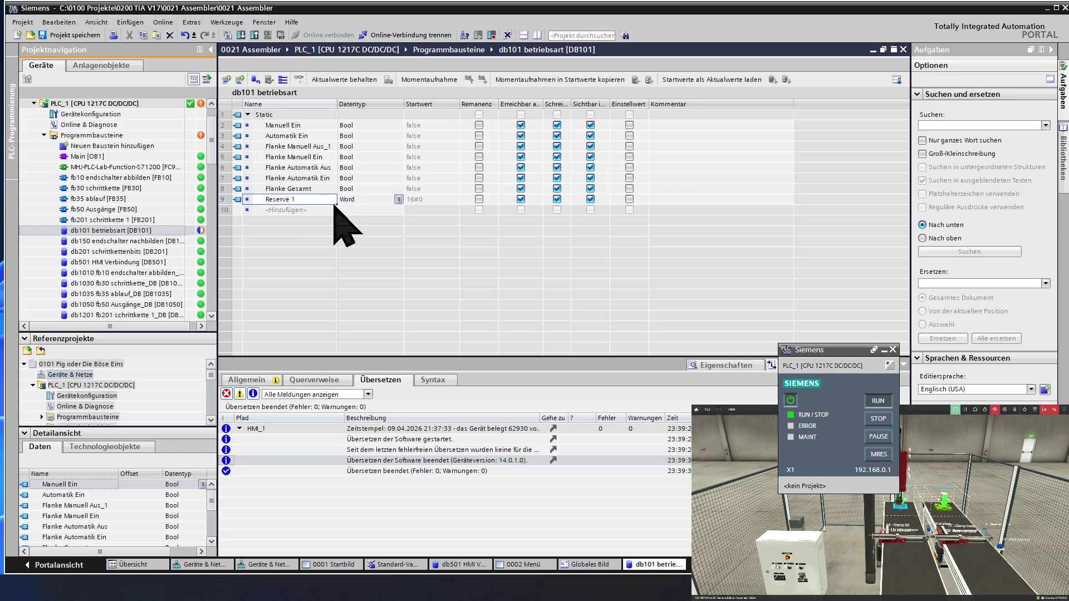
{"action": "left_click", "coordinate": [336, 211]}
Fill down Word entries Reserve 2 through Reserve 5 and begin naming ML Manuell Ein in row 14.
{"action": "left_click_drag", "start_coordinate": [336, 218], "coordinate": [335, 223]}
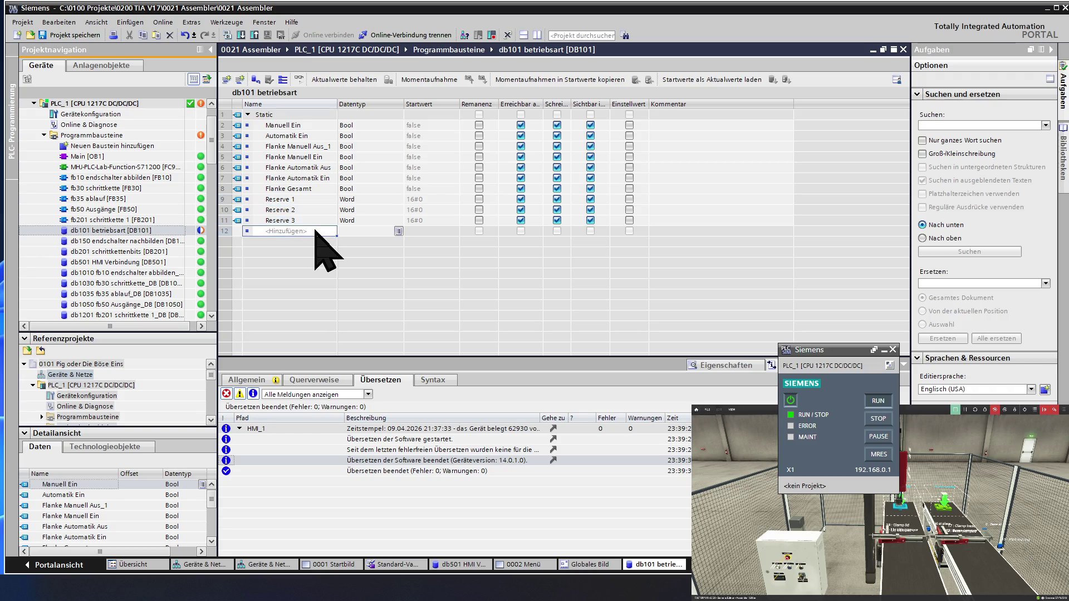
{"action": "left_click", "coordinate": [323, 222]}
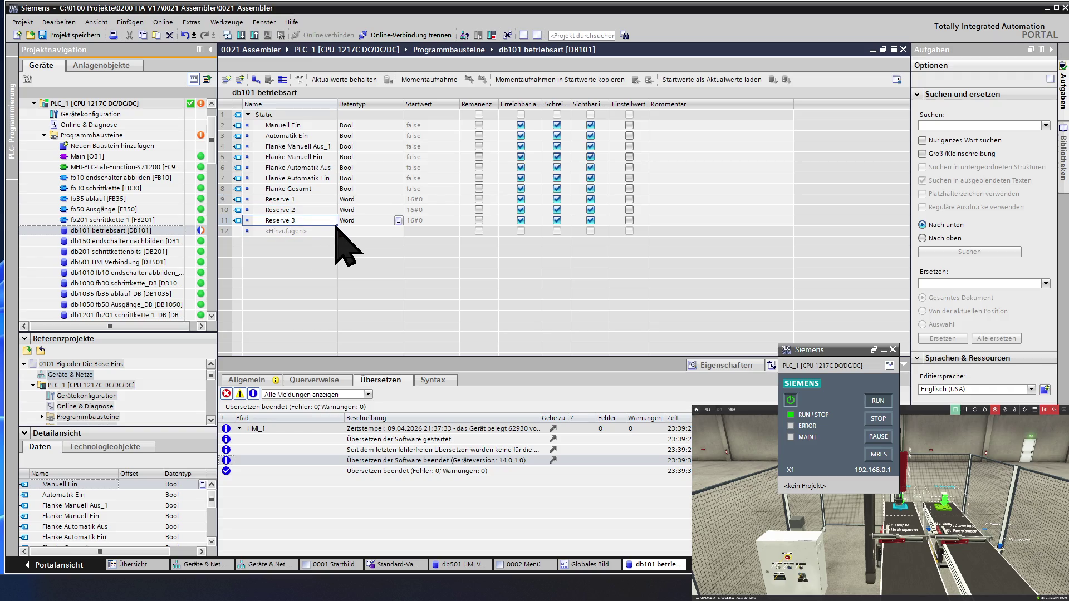
{"action": "left_click_drag", "start_coordinate": [335, 226], "coordinate": [335, 242]}
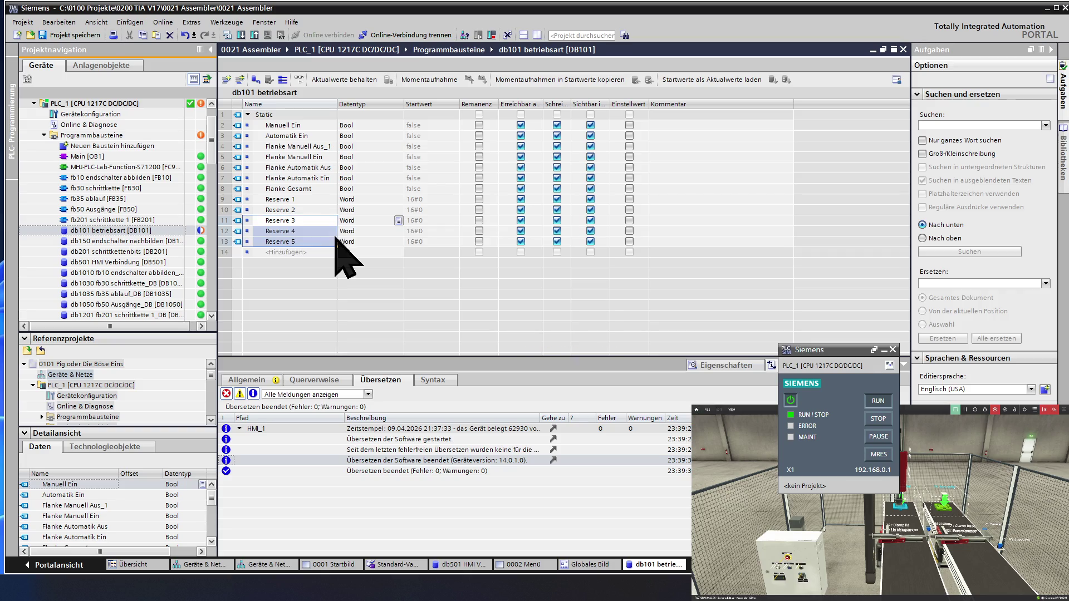
{"action": "left_click", "coordinate": [318, 250]}
{"action": "left_click", "coordinate": [317, 251]}
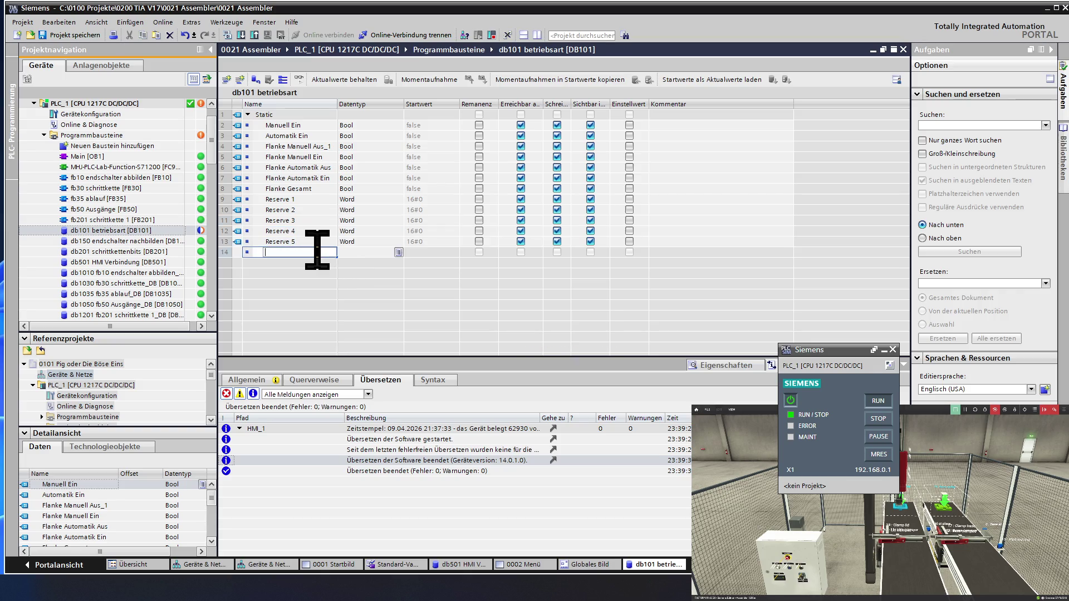
{"action": "type", "text": "ML "}
{"action": "type", "text": "Manu"}
{"action": "type", "text": "ell Ein"}
Make ML Manuell Ein a Bool and add ML Automatik Ein in row 15.
{"action": "key", "text": "Return"}
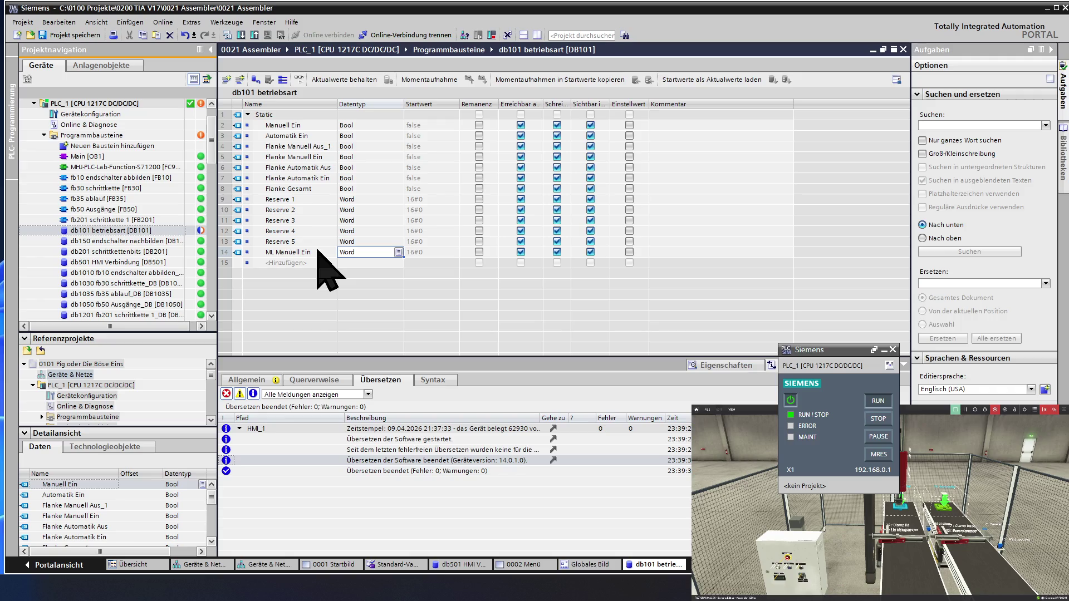
{"action": "type", "text": "Bool"}
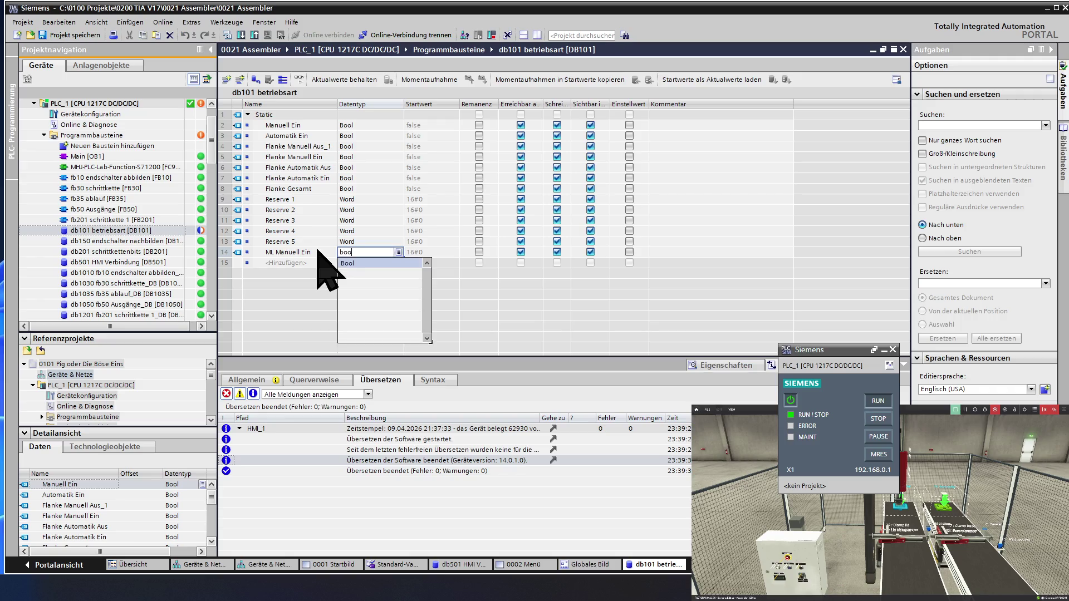
{"action": "key", "text": "Return"}
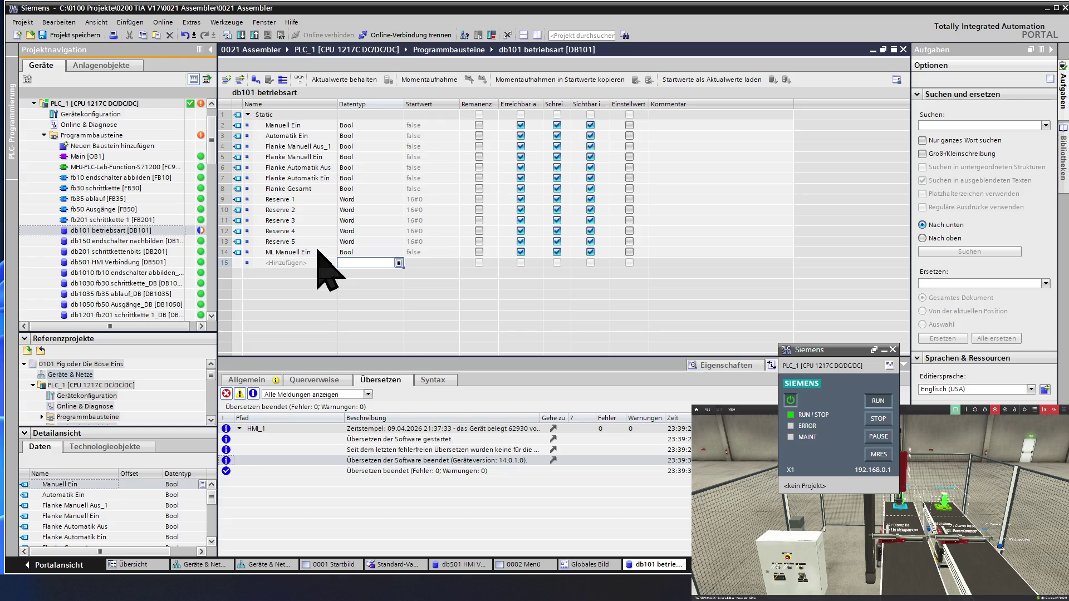
{"action": "left_click", "coordinate": [311, 262]}
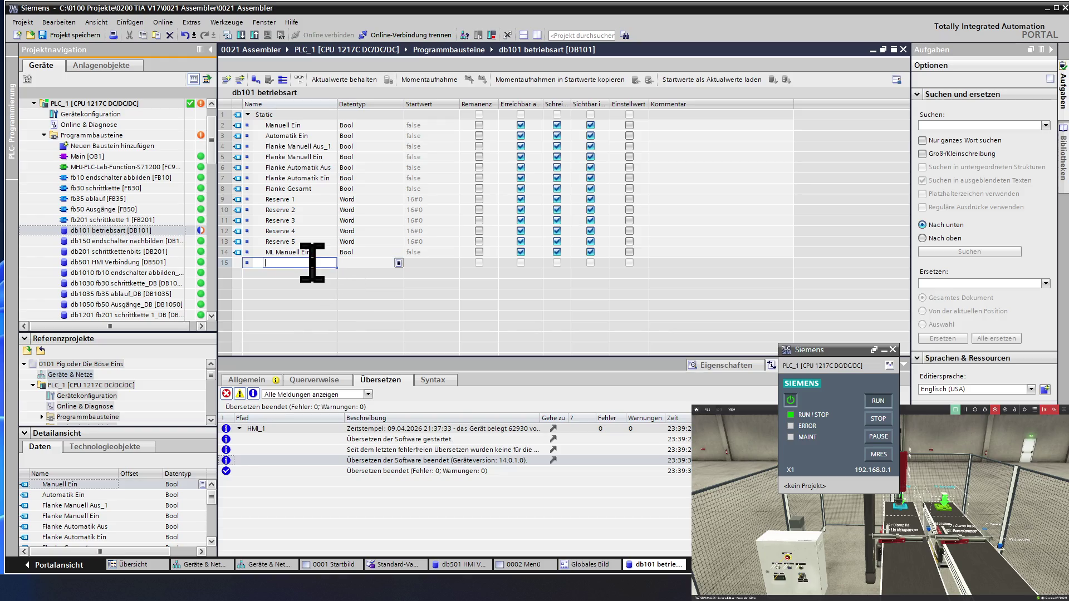
{"action": "type", "text": "ML"}
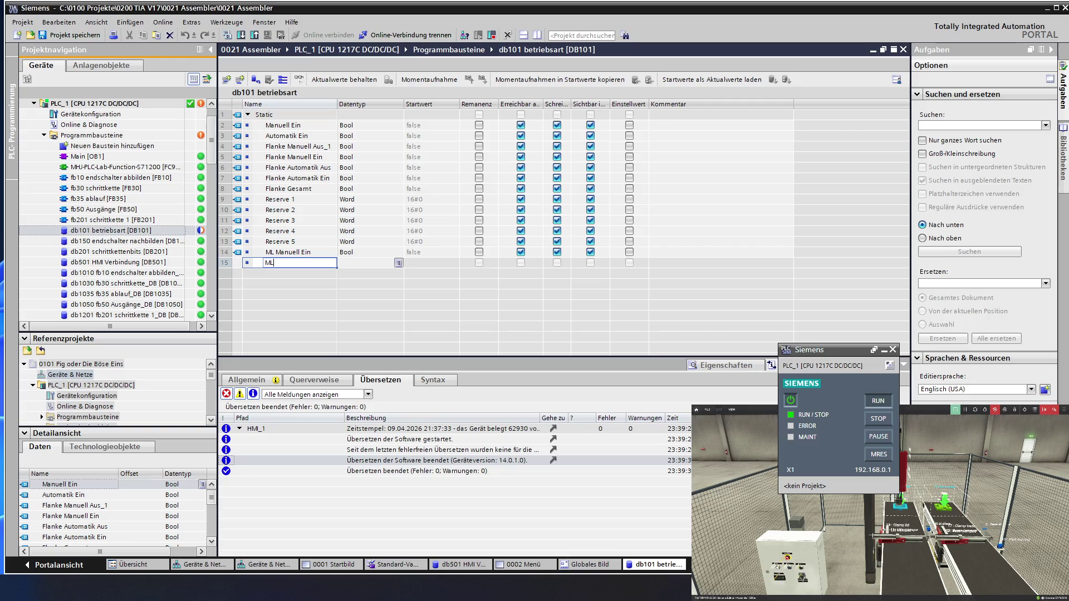
{"action": "type", "text": " Automat"}
{"action": "type", "text": "ik Ein"}
{"action": "key", "text": "Return"}
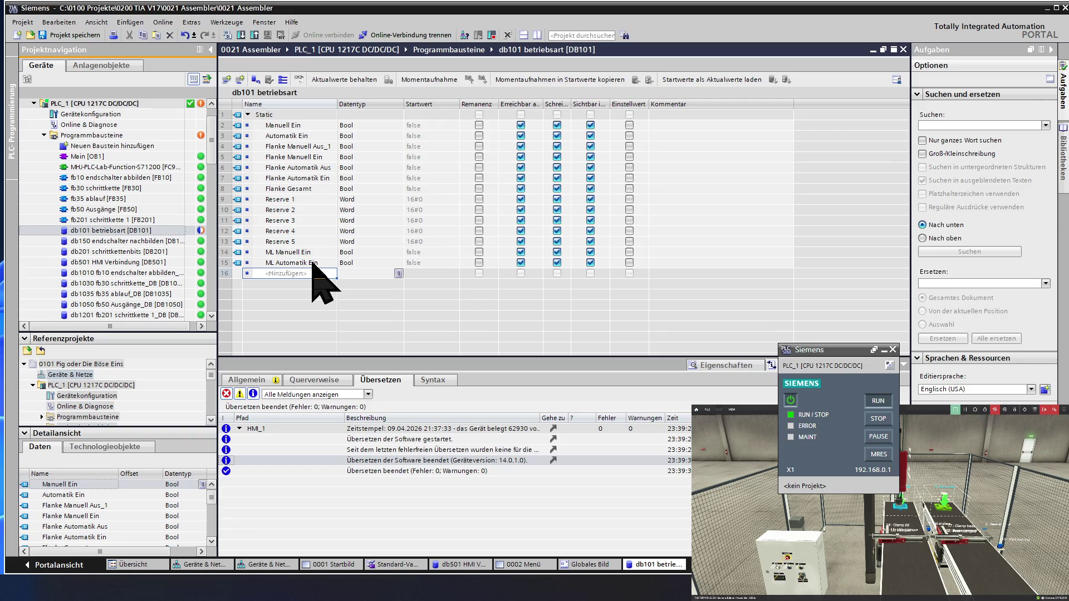
Add ML Störung and ML Stückzahl erreicht, then type Reserve in row 18.
{"action": "type", "text": "M"}
{"action": "type", "text": "L S"}
{"action": "type", "text": "törung"}
{"action": "key", "text": "Return"}
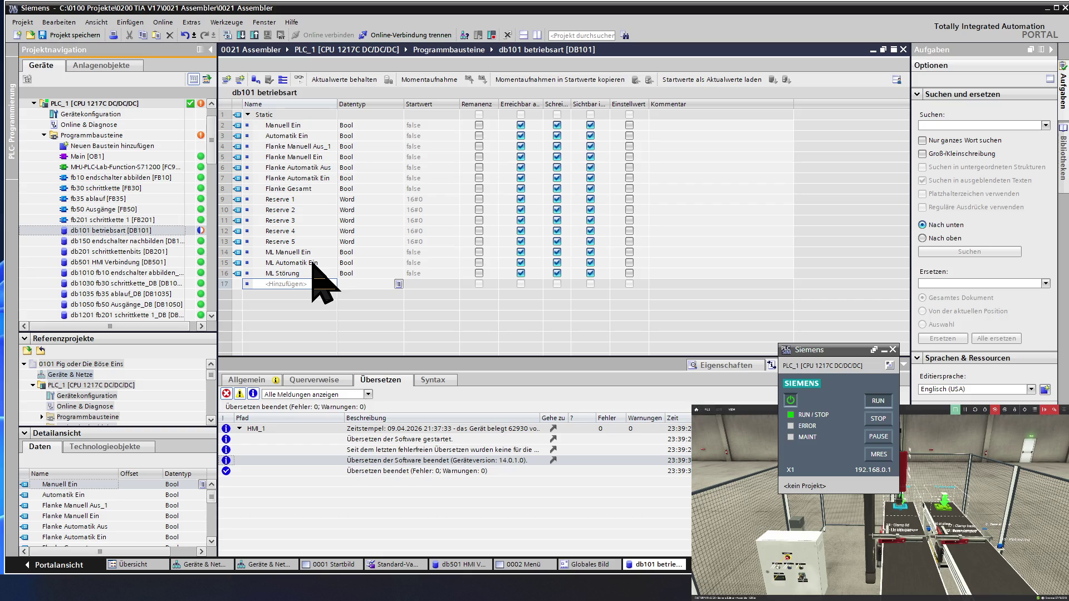
{"action": "type", "text": "ML"}
{"action": "type", "text": " S"}
{"action": "type", "text": "tückzahl erreic"}
{"action": "type", "text": "hl erreich"}
{"action": "type", "text": "t"}
{"action": "key", "text": "Return"}
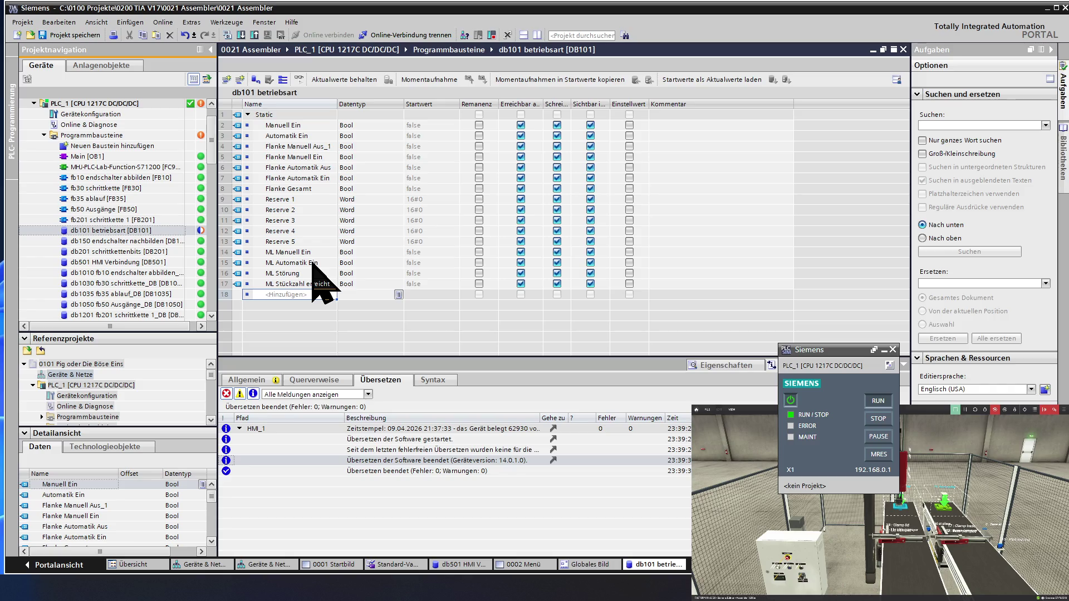
{"action": "type", "text": "Re"}
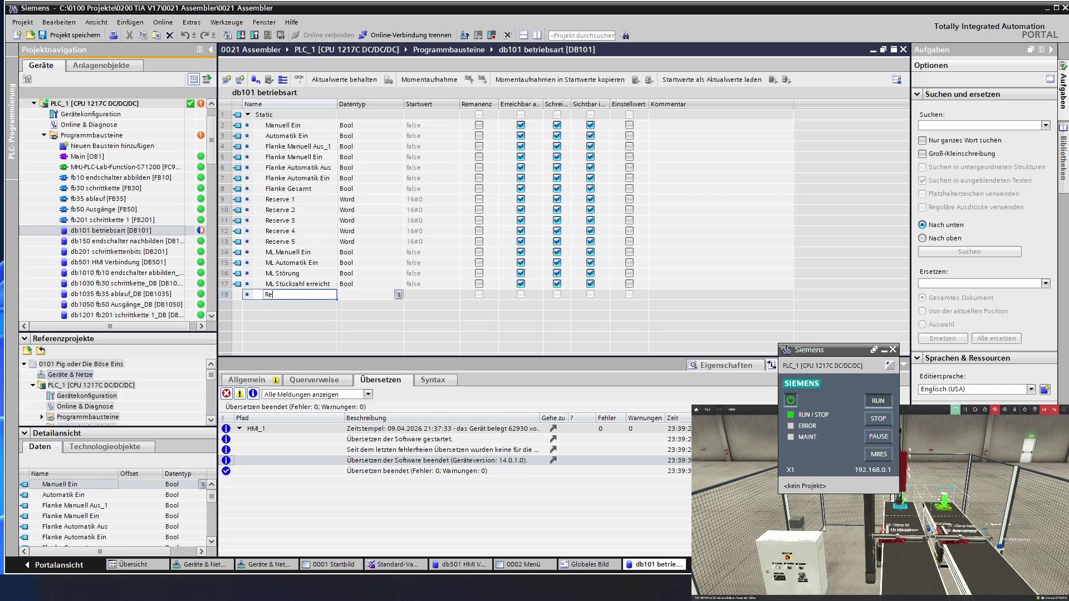
{"action": "type", "text": "serve 6"}
Set Reserve 6 to Word and fill down Reserve 7 through Reserve 10.
{"action": "key", "text": "Tab"}
{"action": "type", "text": "Word"}
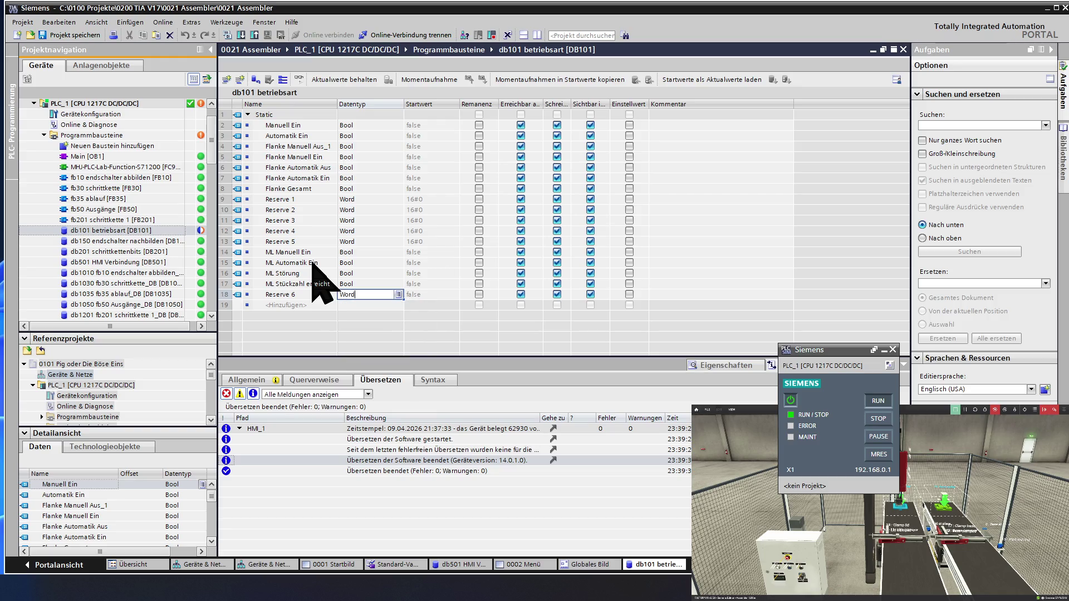
{"action": "left_click", "coordinate": [310, 294]}
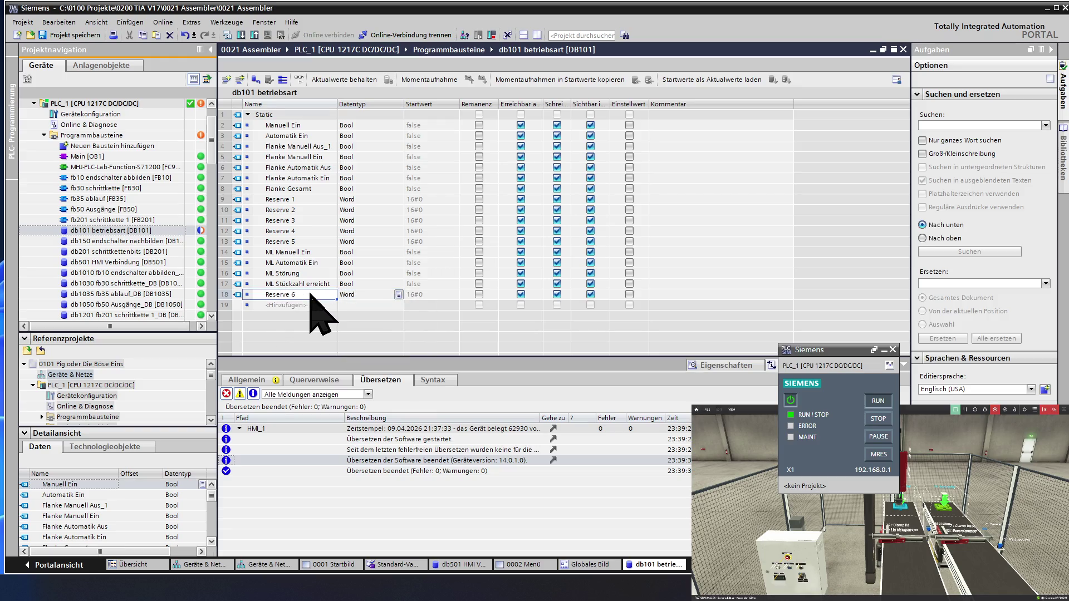
{"action": "left_click_drag", "start_coordinate": [337, 301], "coordinate": [335, 334]}
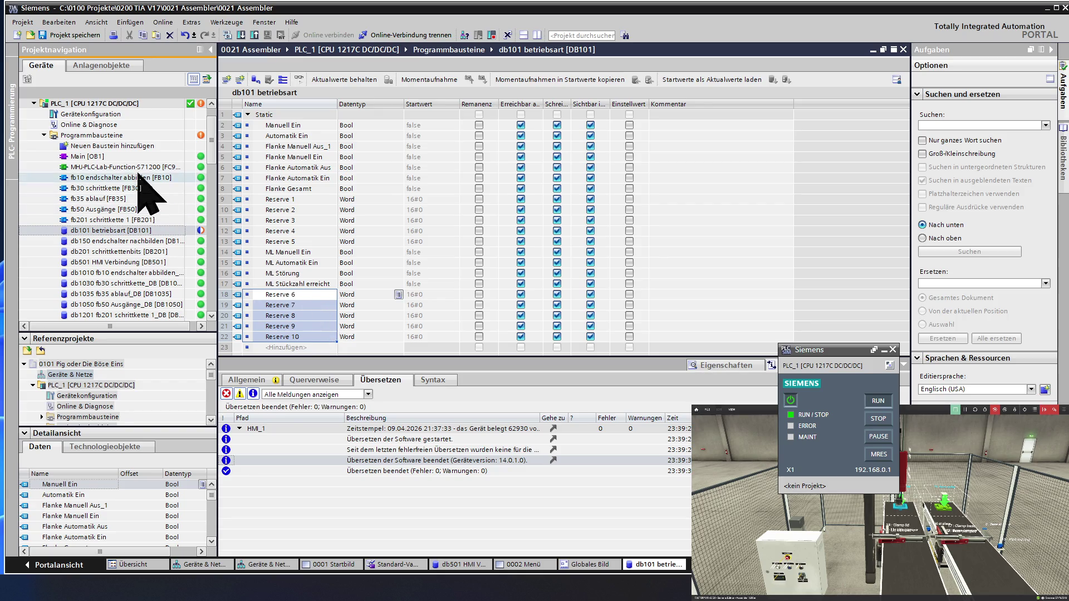
Save the project and open screen 0001 Startbild from HMI_1 > Bilder in the project tree.
{"action": "left_click", "coordinate": [56, 34]}
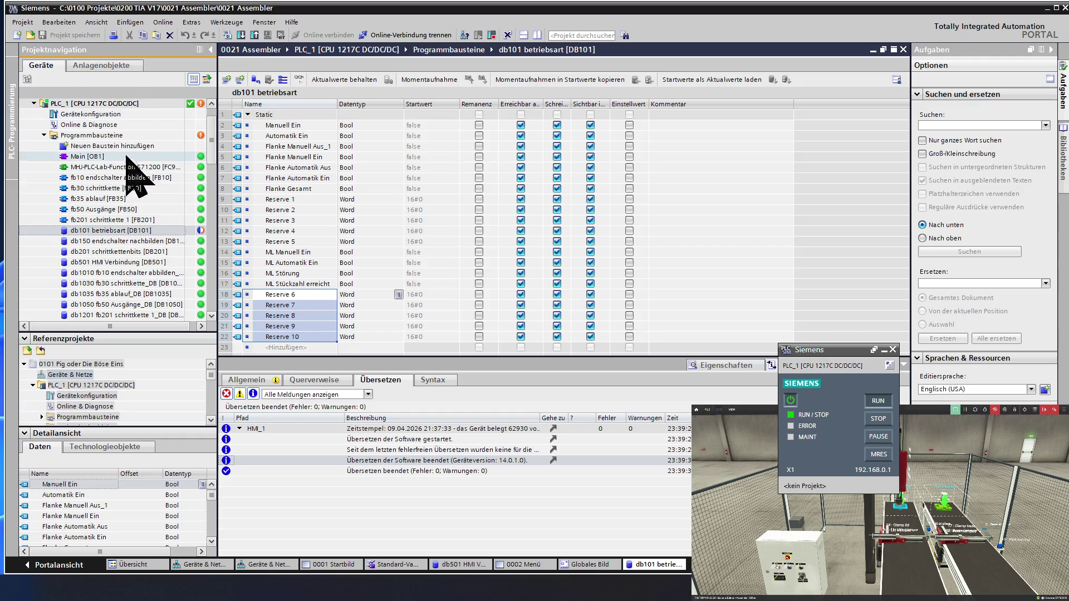
{"action": "left_click", "coordinate": [97, 304]}
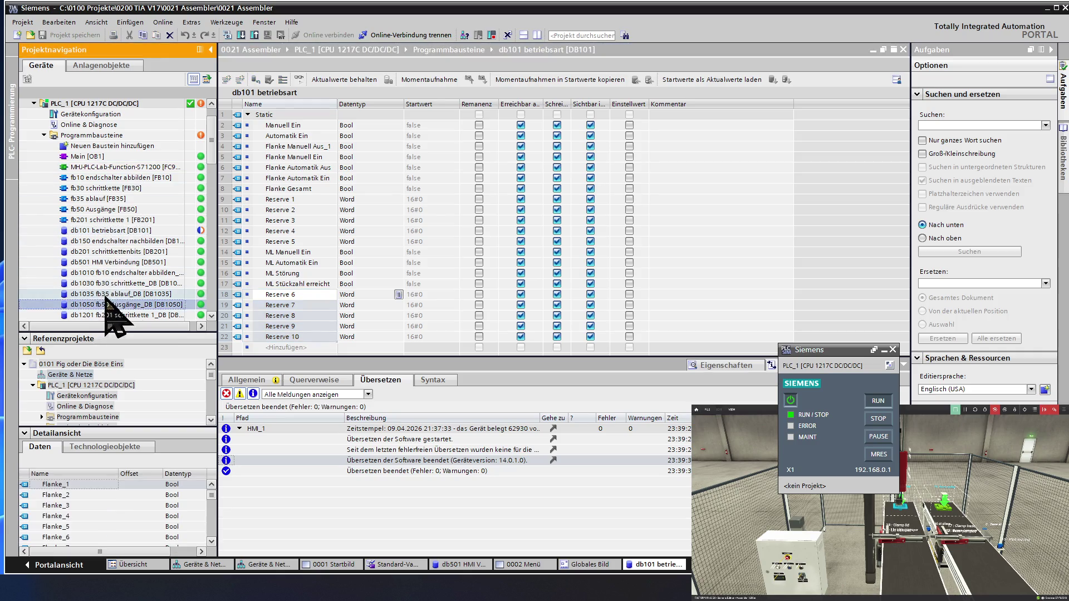
{"action": "scroll", "coordinate": [111, 300], "scroll_direction": "down", "scroll_amount": 6}
{"action": "scroll", "coordinate": [120, 291], "scroll_direction": "down", "scroll_amount": 1}
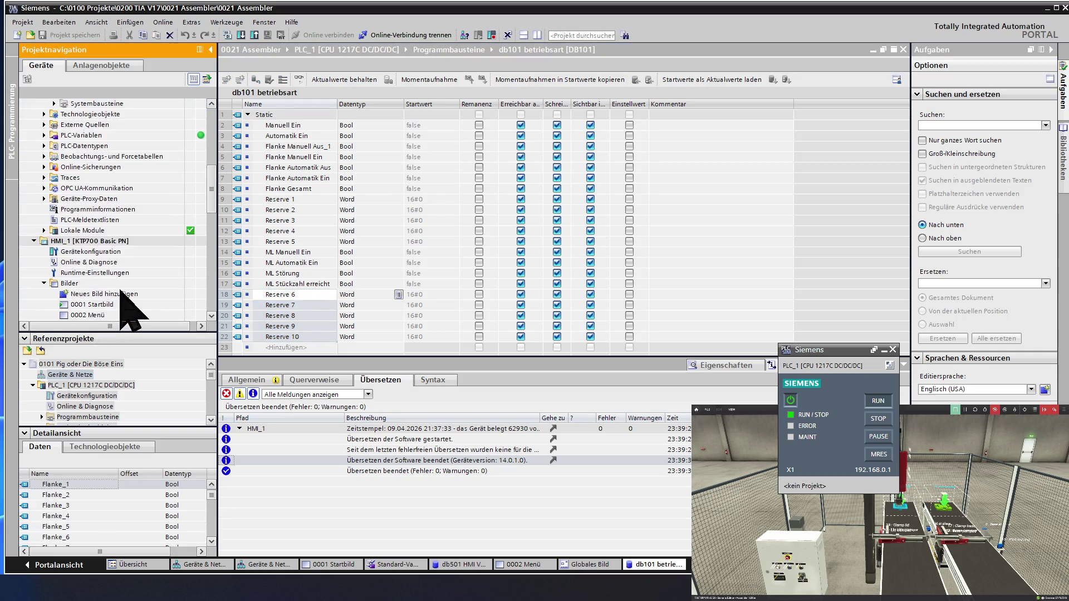
{"action": "scroll", "coordinate": [121, 292], "scroll_direction": "down", "scroll_amount": 2}
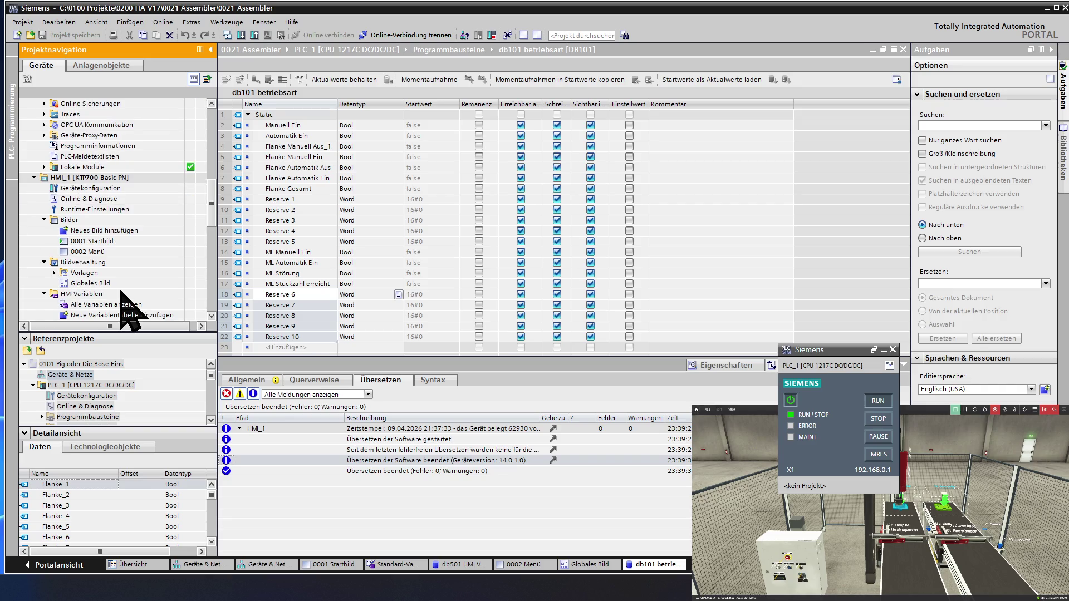
{"action": "scroll", "coordinate": [121, 291], "scroll_direction": "down", "scroll_amount": 3}
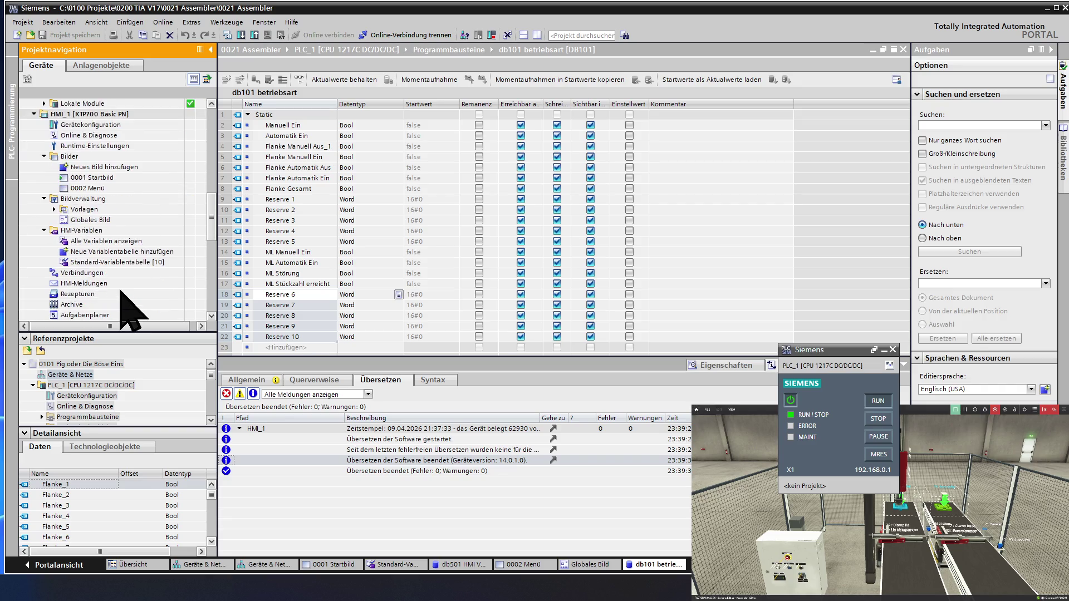
{"action": "scroll", "coordinate": [121, 291], "scroll_direction": "up", "scroll_amount": 1}
{"action": "scroll", "coordinate": [129, 309], "scroll_direction": "up", "scroll_amount": 1}
{"action": "scroll", "coordinate": [129, 312], "scroll_direction": "up", "scroll_amount": 1}
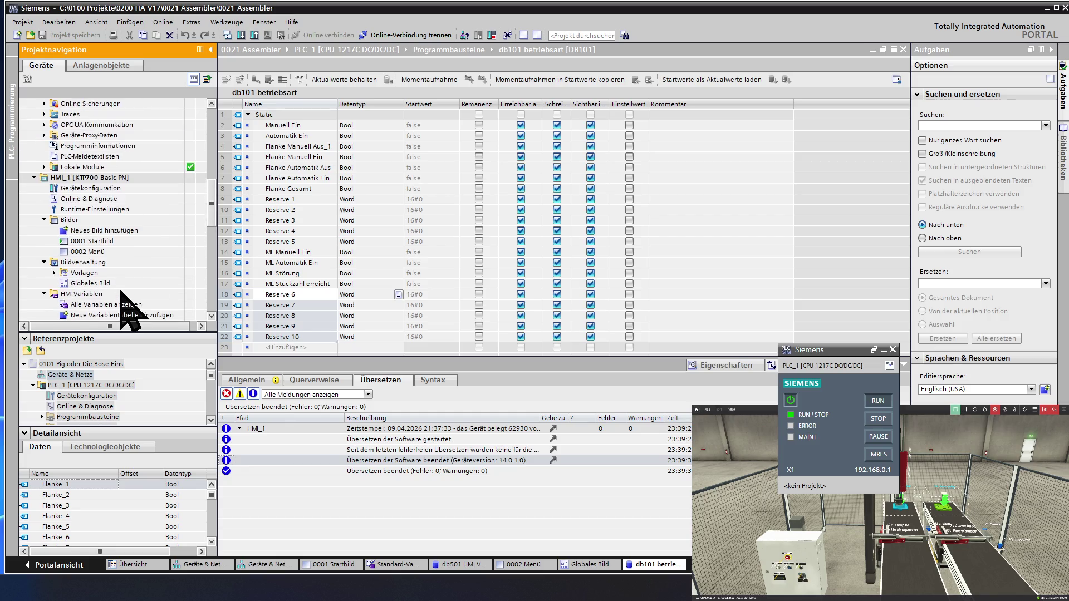
{"action": "double_click", "coordinate": [113, 241]}
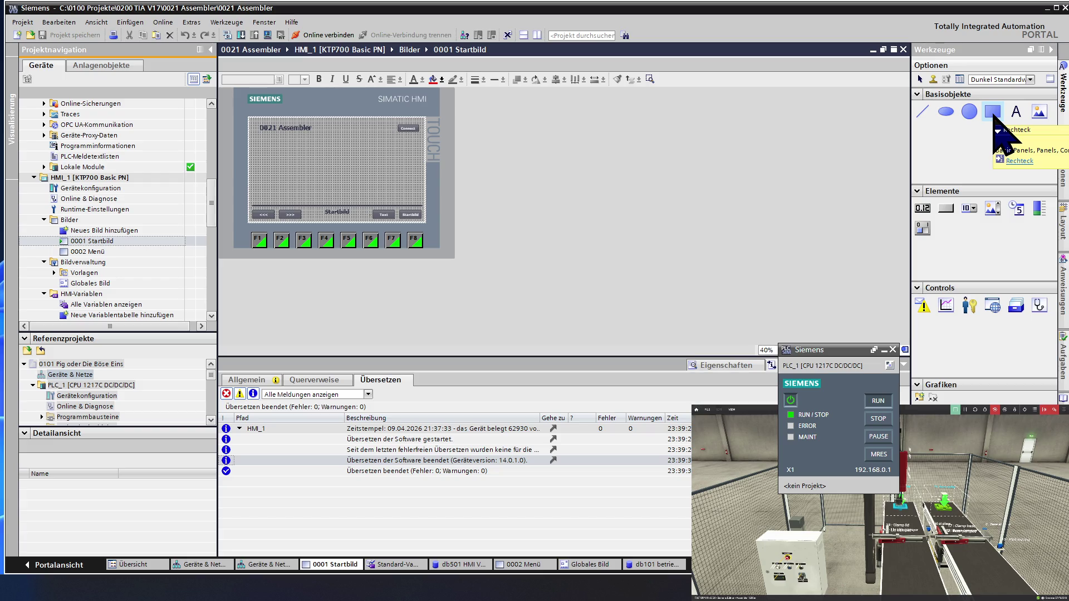
Draw a small Rechteck on the Startbild screen just above the footer bar and select it.
{"action": "left_click", "coordinate": [994, 115]}
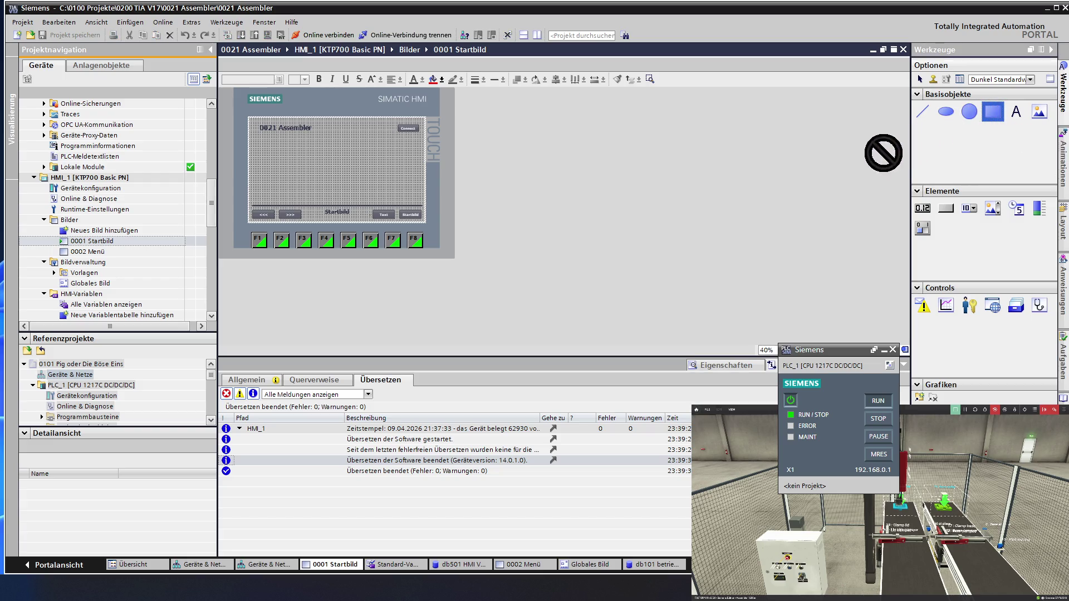
{"action": "left_click", "coordinate": [281, 175]}
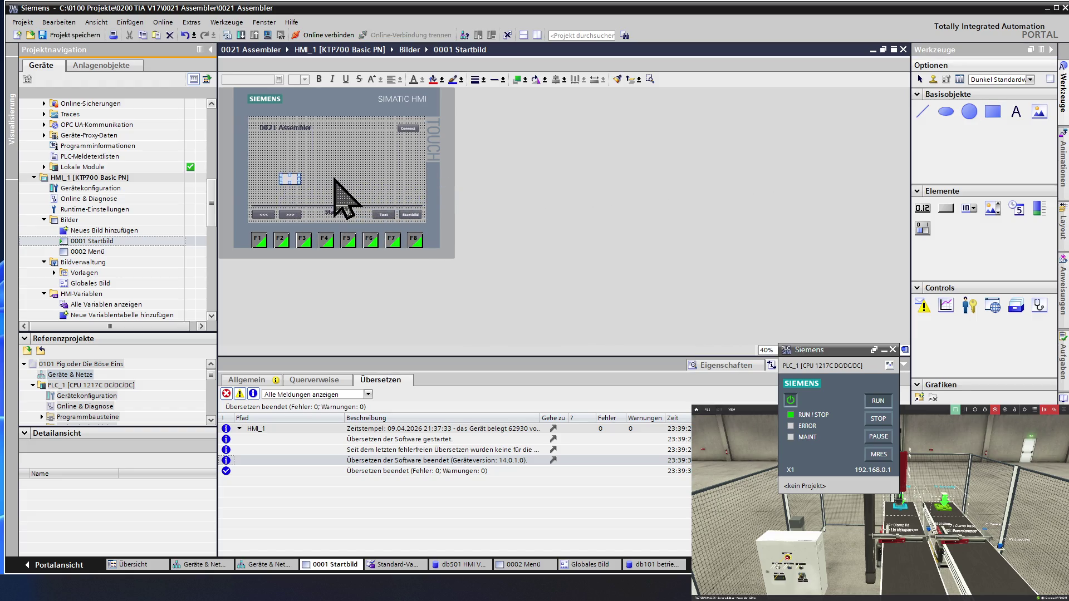
{"action": "left_click", "coordinate": [334, 179]}
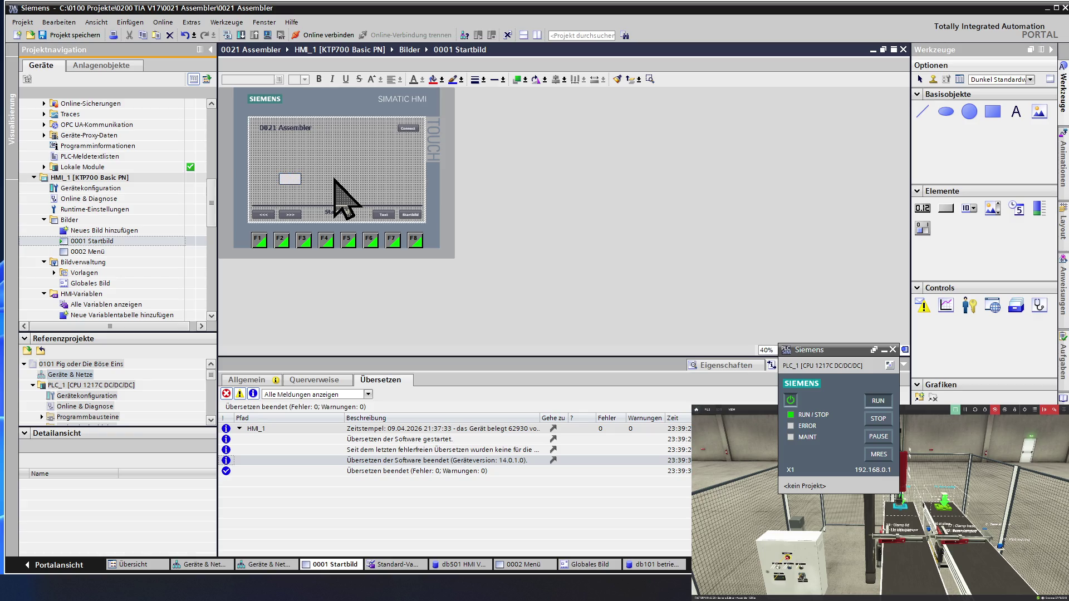
{"action": "left_click", "coordinate": [290, 181]}
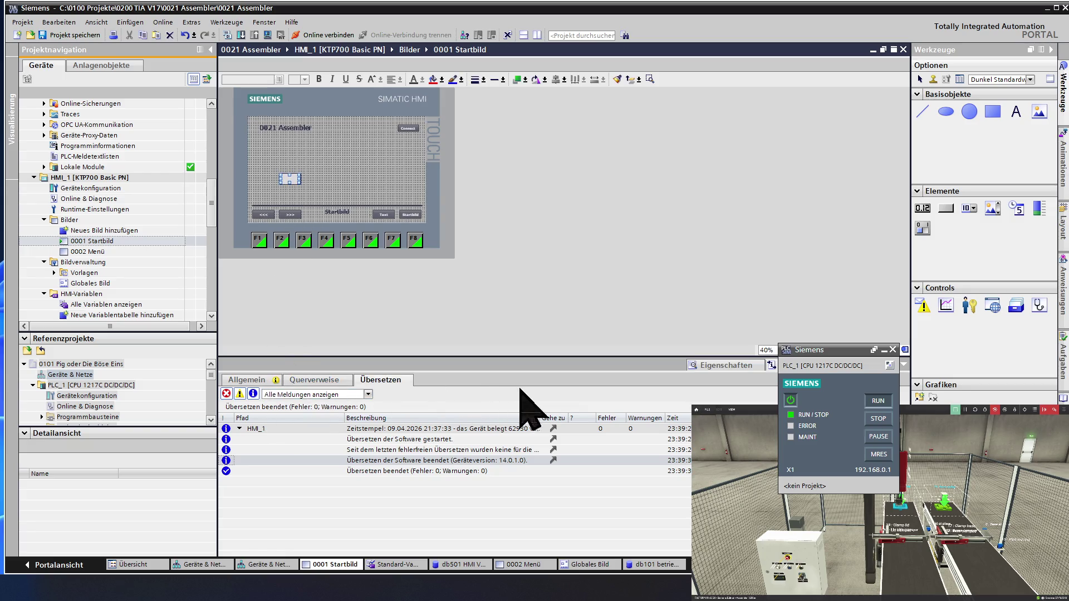
In Eigenschaften > Darstellung, set the rectangle's width and height to 50.
{"action": "left_click", "coordinate": [724, 365]}
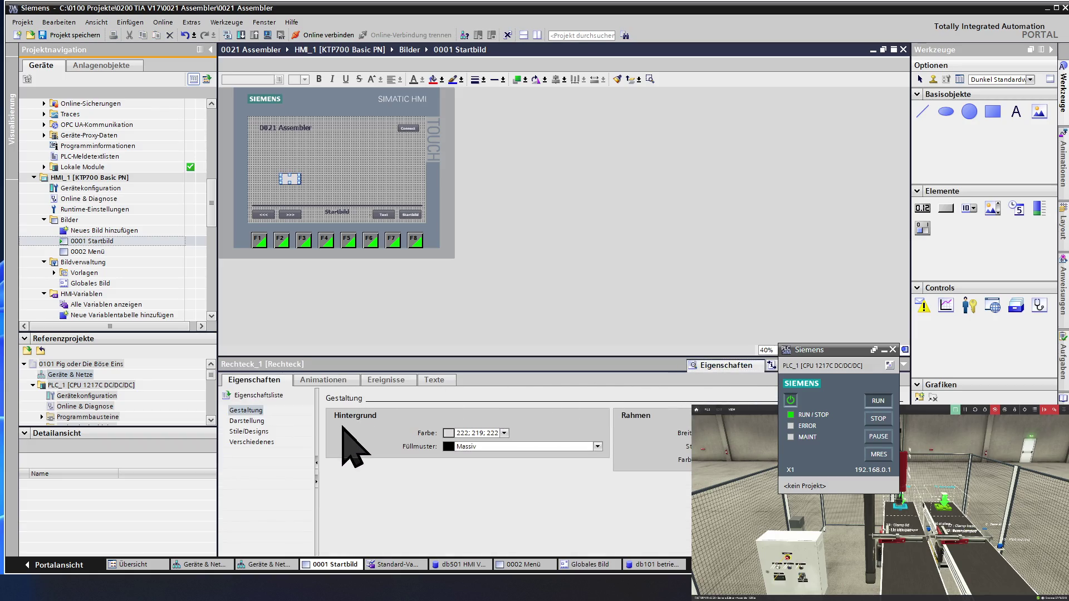
{"action": "left_click", "coordinate": [255, 422]}
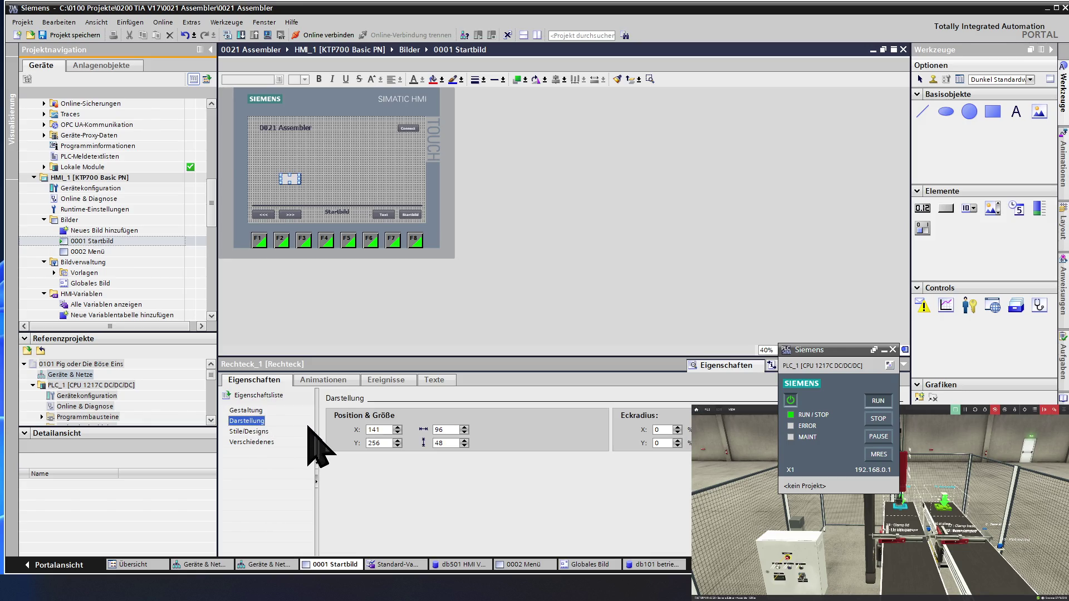
{"action": "left_click_drag", "start_coordinate": [387, 429], "coordinate": [359, 430]}
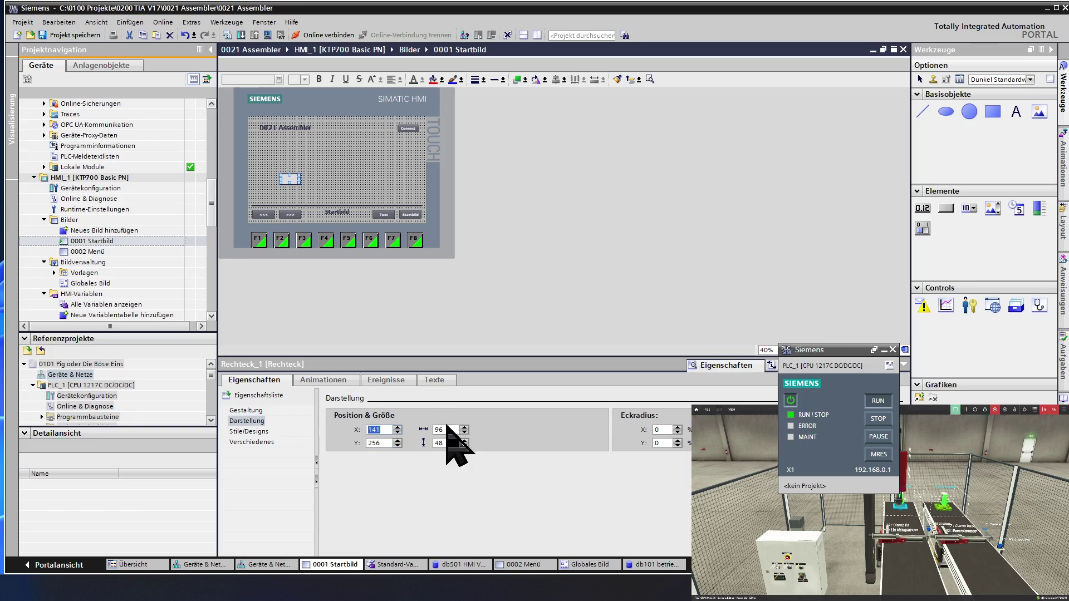
{"action": "left_click_drag", "start_coordinate": [448, 430], "coordinate": [425, 430]}
{"action": "type", "text": "50"}
{"action": "key", "text": "Tab"}
{"action": "type", "text": "50"}
{"action": "left_click", "coordinate": [453, 430]}
Change Rechteck_1's width and height to 25 × 25 and verify the size.
{"action": "left_click_drag", "start_coordinate": [448, 431], "coordinate": [426, 429]}
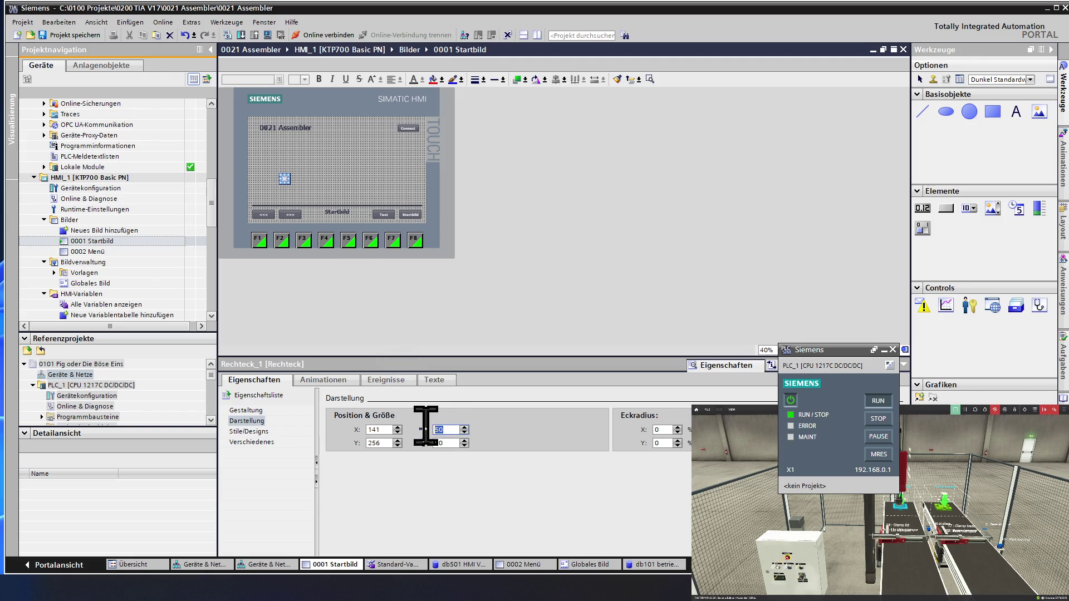
{"action": "type", "text": "25"}
{"action": "double_click", "coordinate": [440, 443]}
{"action": "type", "text": "25"}
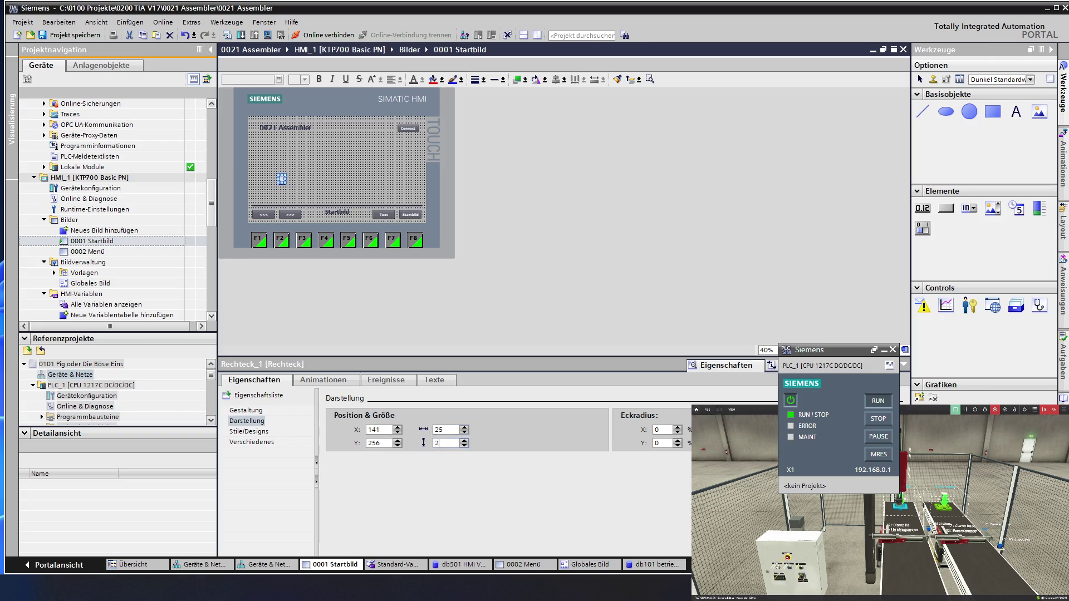
{"action": "left_click", "coordinate": [337, 179]}
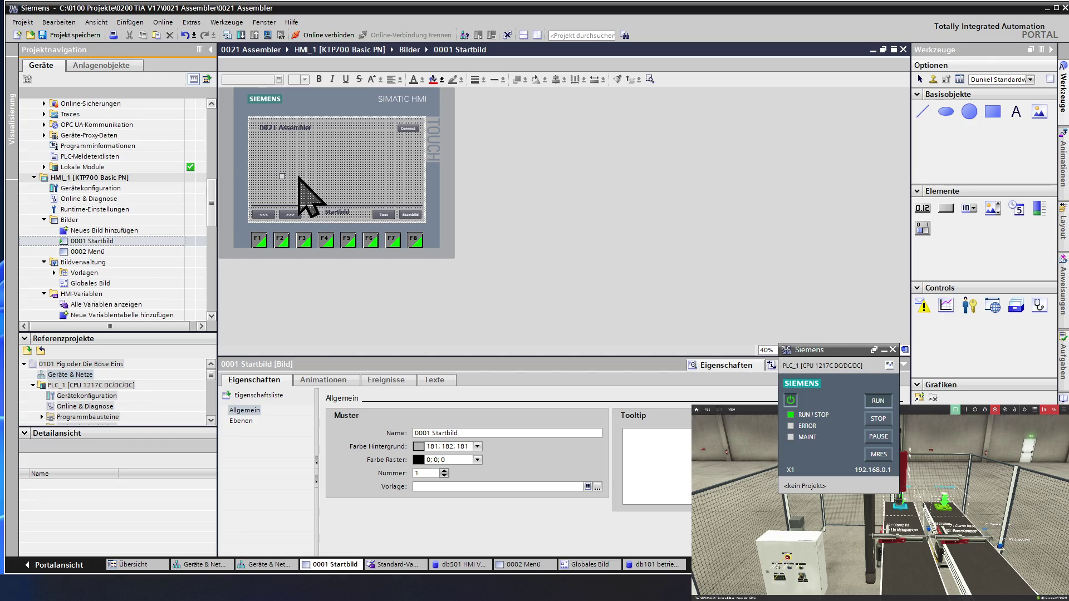
{"action": "left_click", "coordinate": [282, 176]}
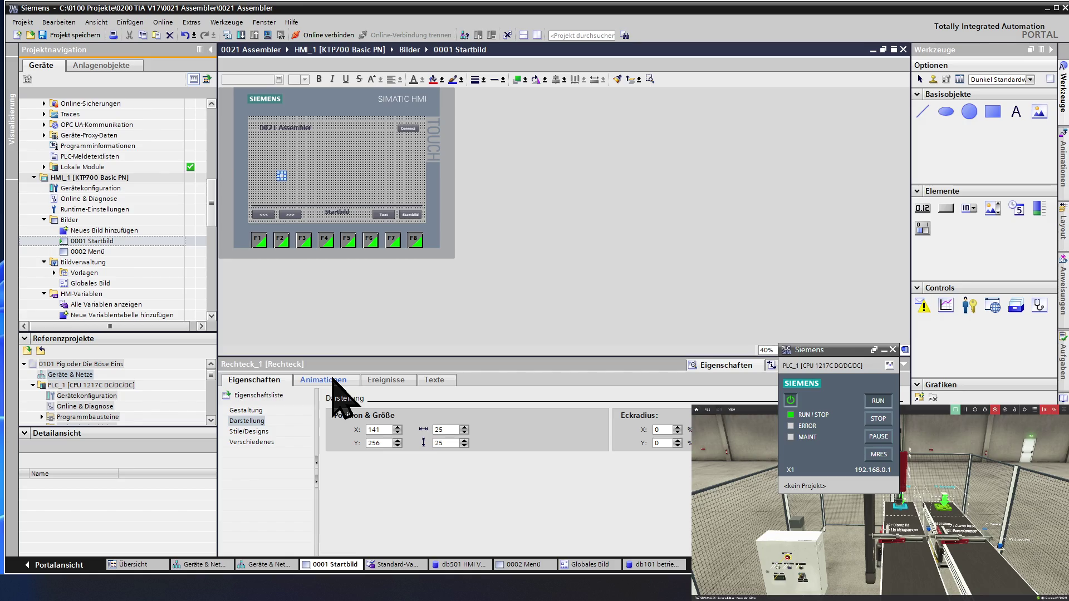
Add a Gestaltung appearance animation to Rechteck_1 with a first 0–99 range row.
{"action": "left_click", "coordinate": [333, 379]}
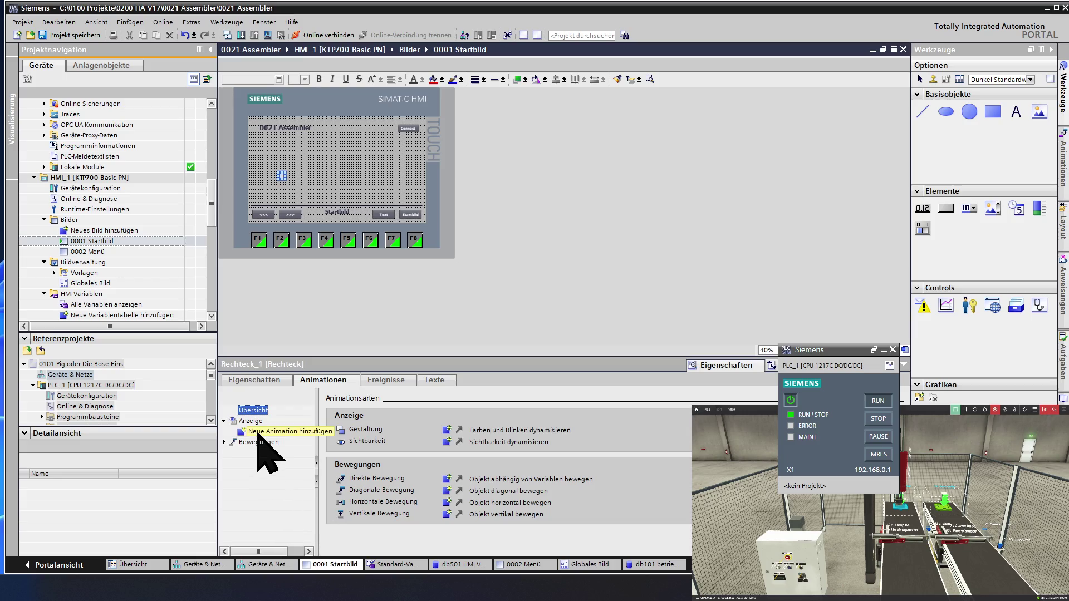
{"action": "left_click", "coordinate": [260, 432]}
{"action": "double_click", "coordinate": [269, 433]}
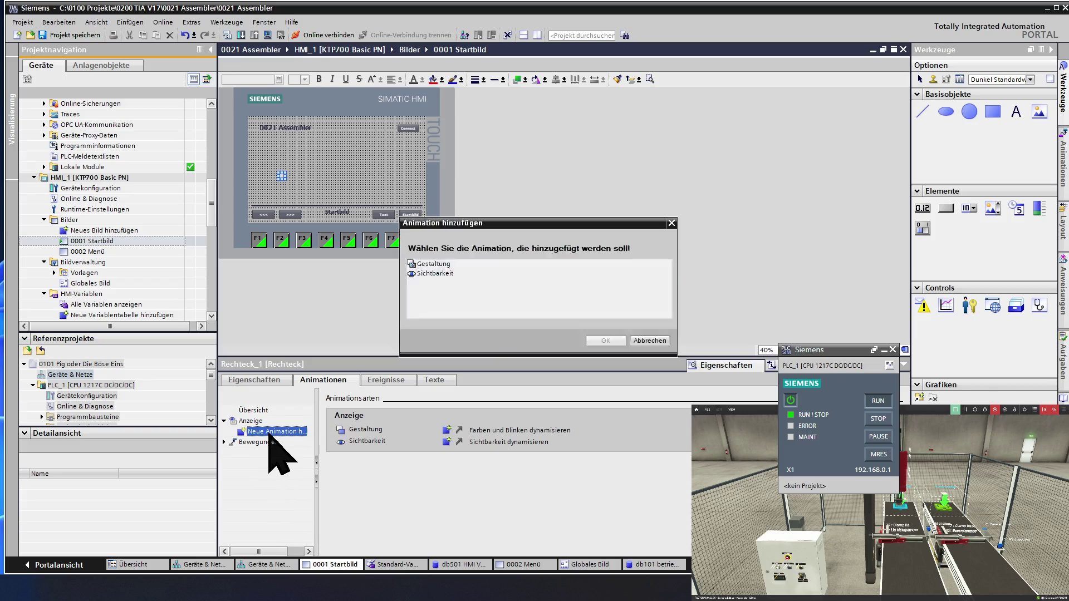
{"action": "double_click", "coordinate": [432, 265]}
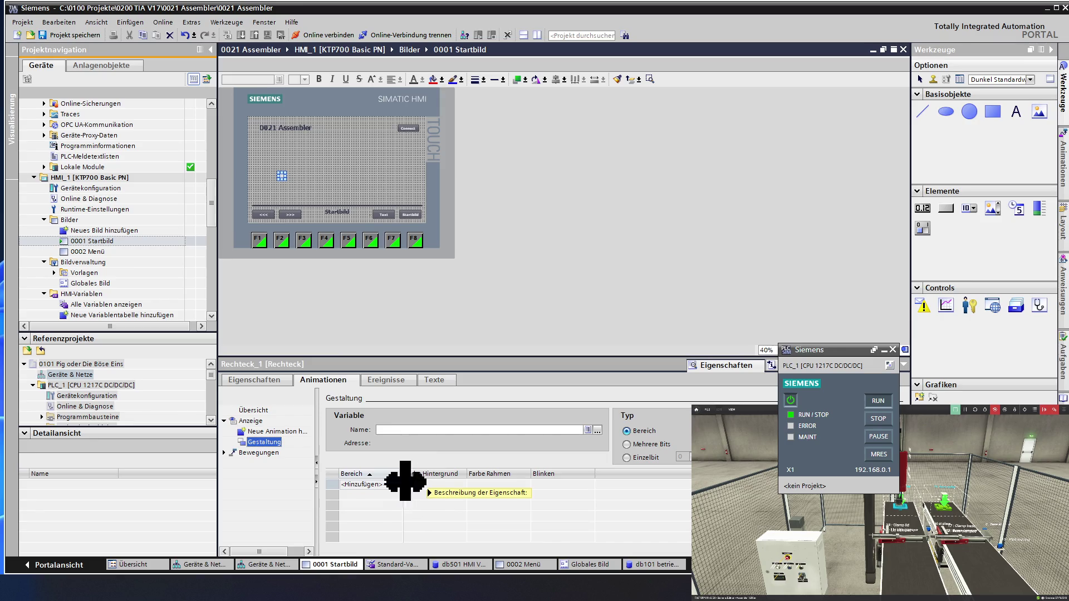
{"action": "left_click", "coordinate": [355, 484]}
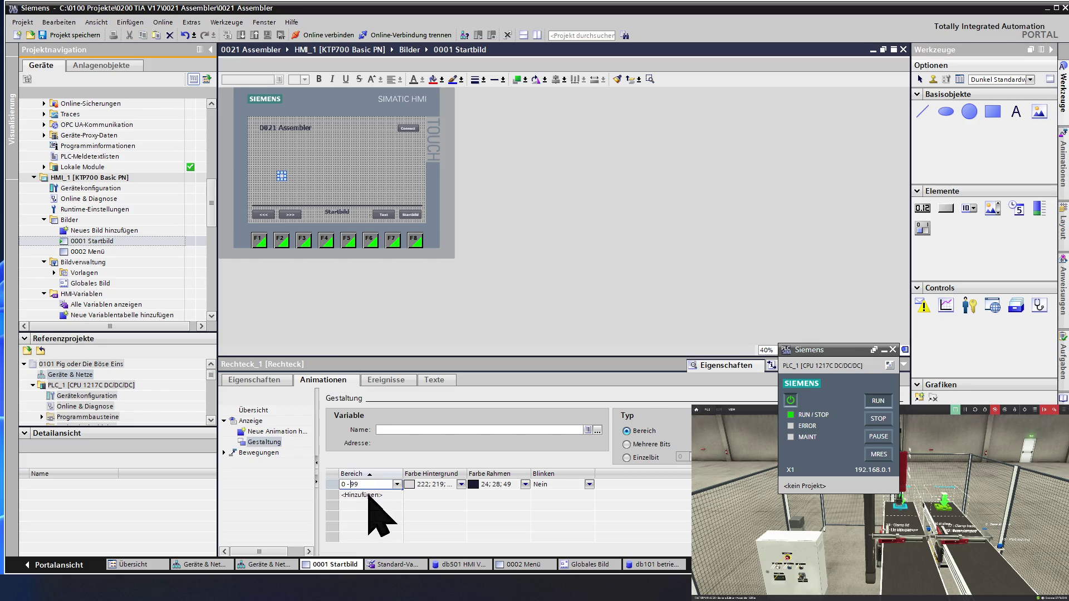
Set the first range to 0 and add a second range row for value 1.
{"action": "left_click", "coordinate": [371, 485]}
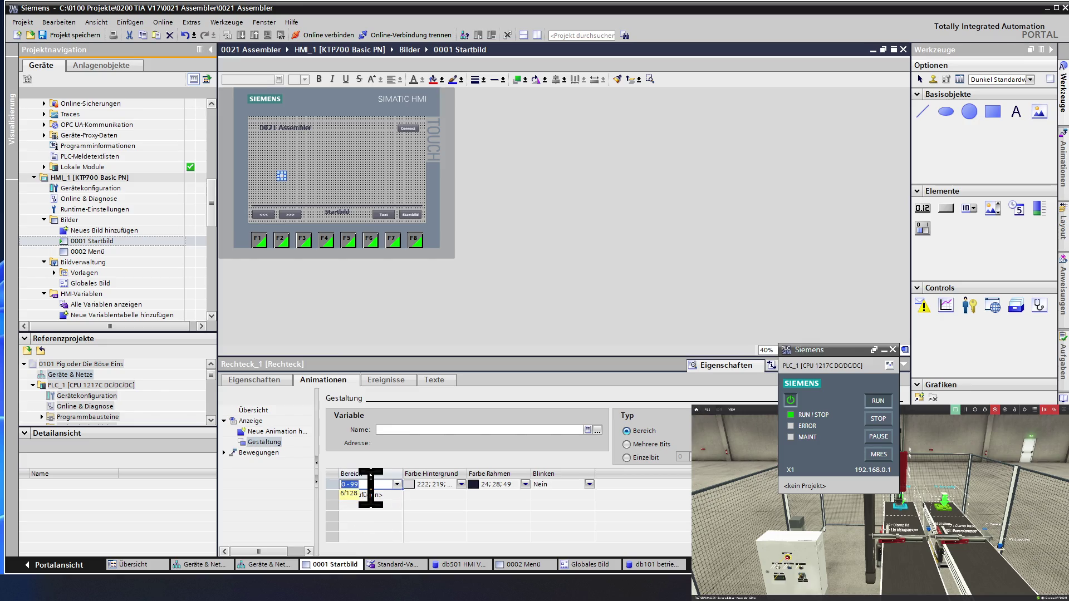
{"action": "type", "text": "0"}
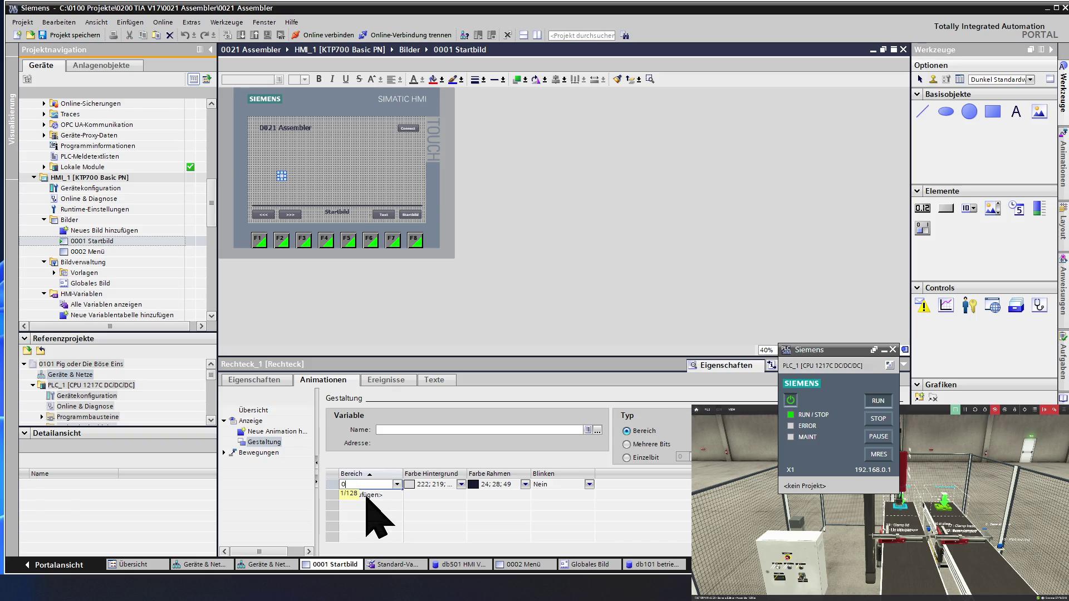
{"action": "left_click", "coordinate": [367, 494]}
{"action": "left_click", "coordinate": [367, 495]}
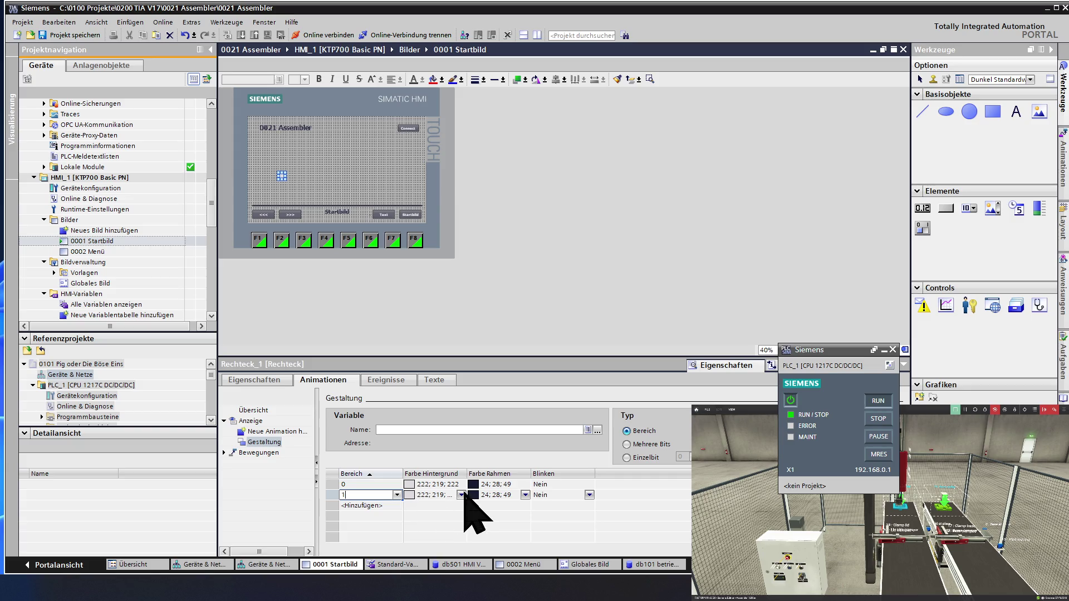
{"action": "left_click", "coordinate": [502, 485]}
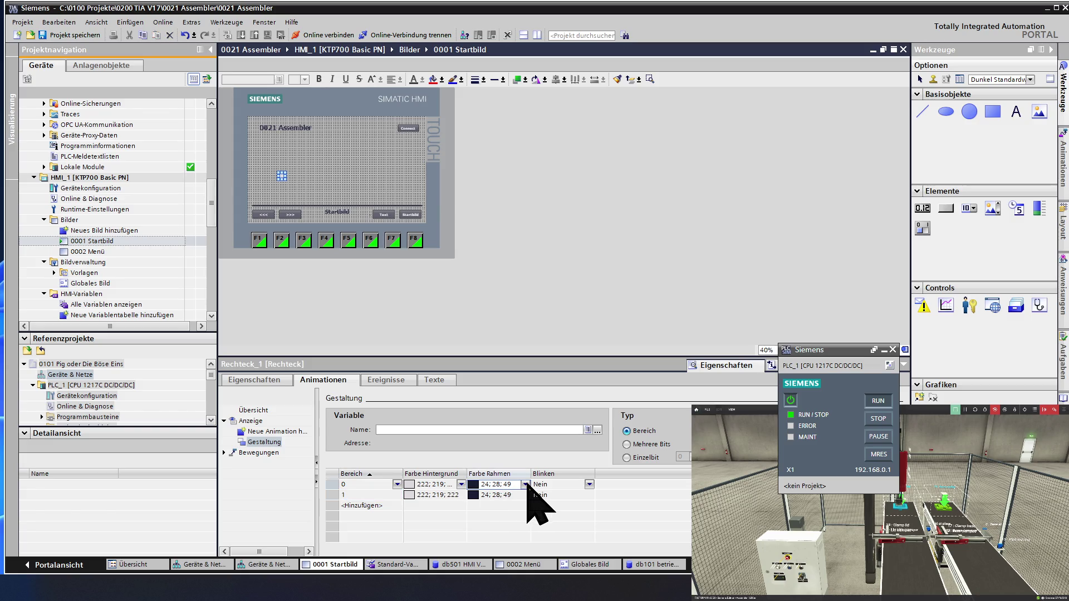
Give ranges 0 and 1 a green (156;207;0) border colour.
{"action": "left_click", "coordinate": [525, 484]}
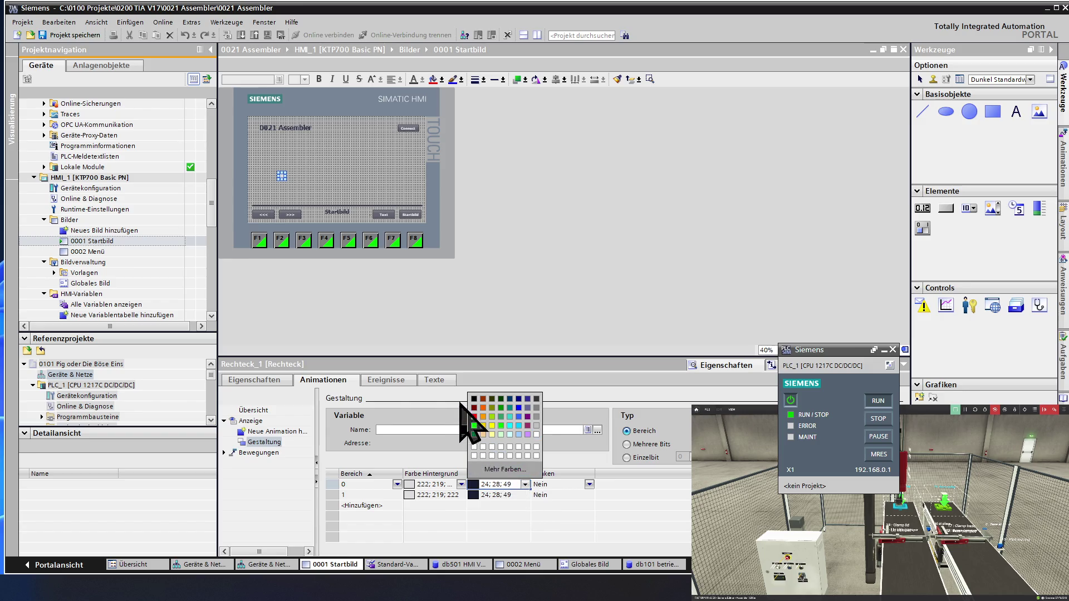
{"action": "left_click", "coordinate": [492, 417]}
{"action": "left_click", "coordinate": [524, 495]}
{"action": "left_click", "coordinate": [525, 495]}
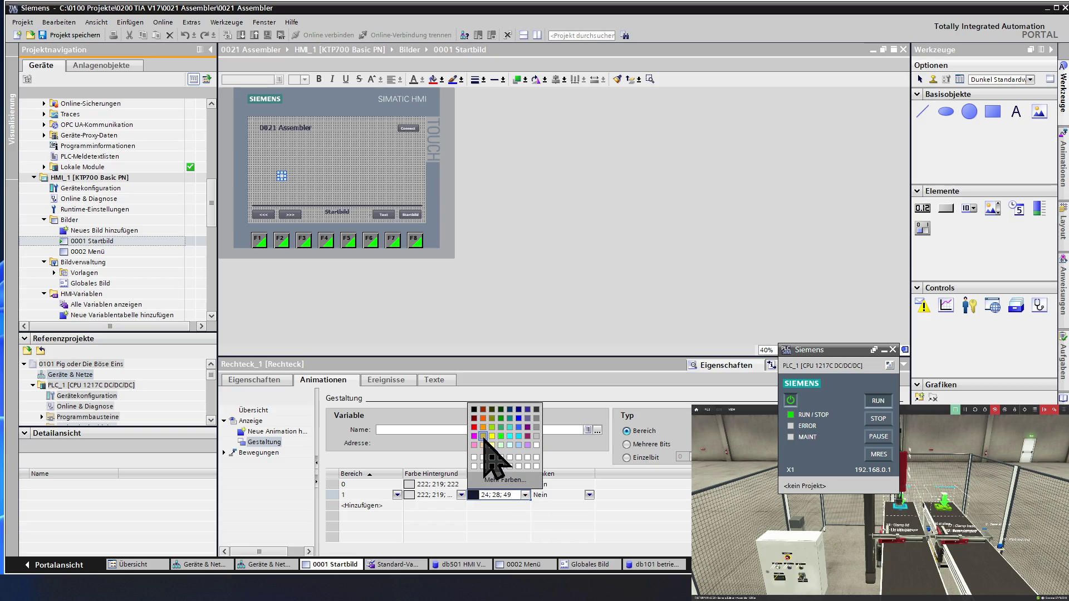
{"action": "left_click", "coordinate": [492, 418]}
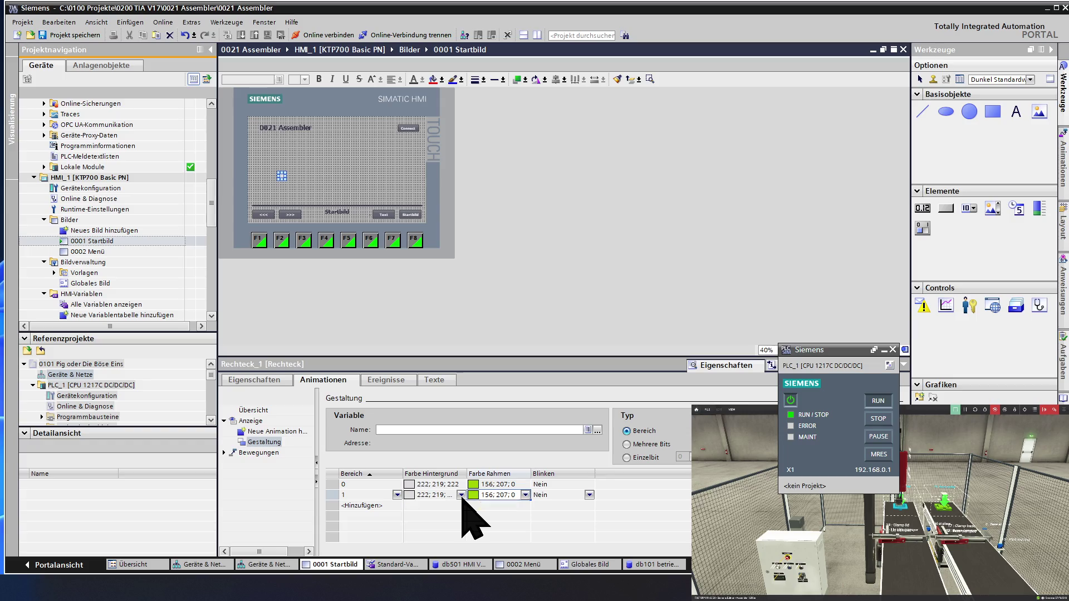
Set range 1's background to green and range 0's background to white.
{"action": "left_click", "coordinate": [461, 495]}
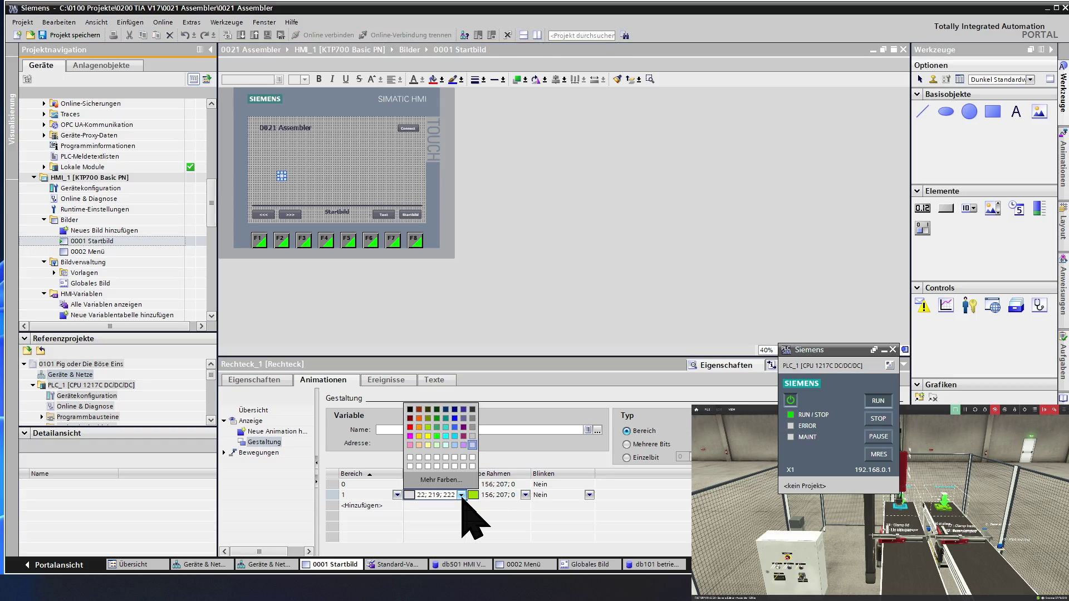
{"action": "left_click", "coordinate": [428, 426]}
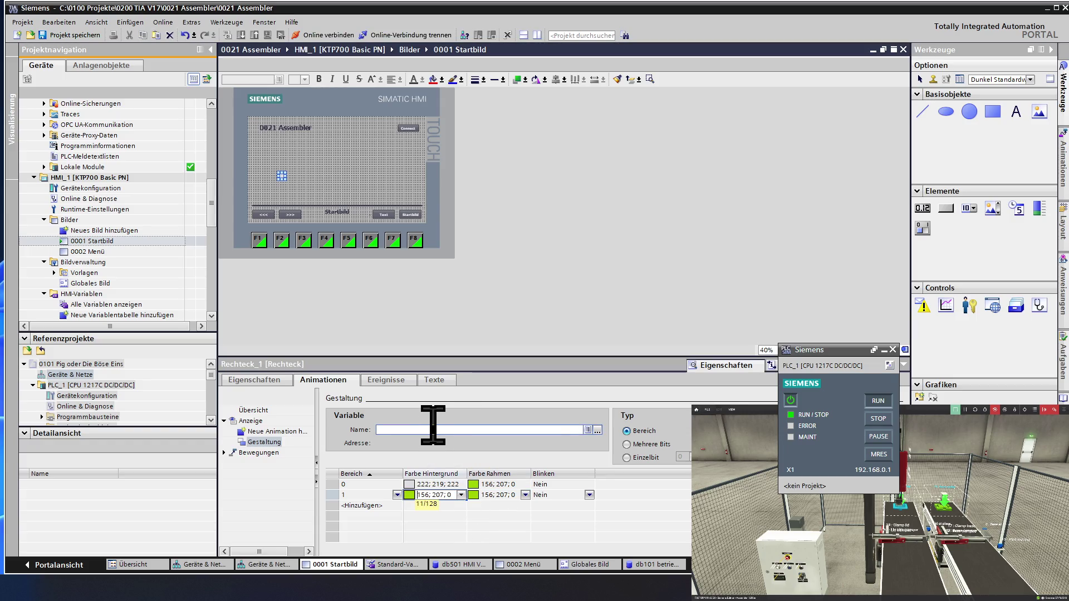
{"action": "left_click", "coordinate": [427, 483]}
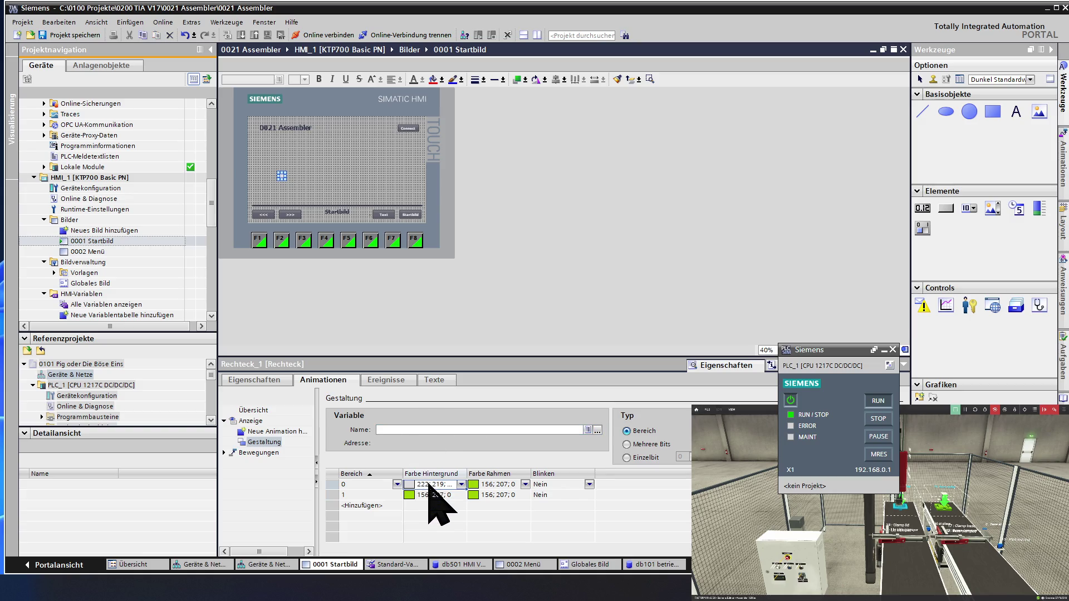
{"action": "left_click", "coordinate": [461, 485]}
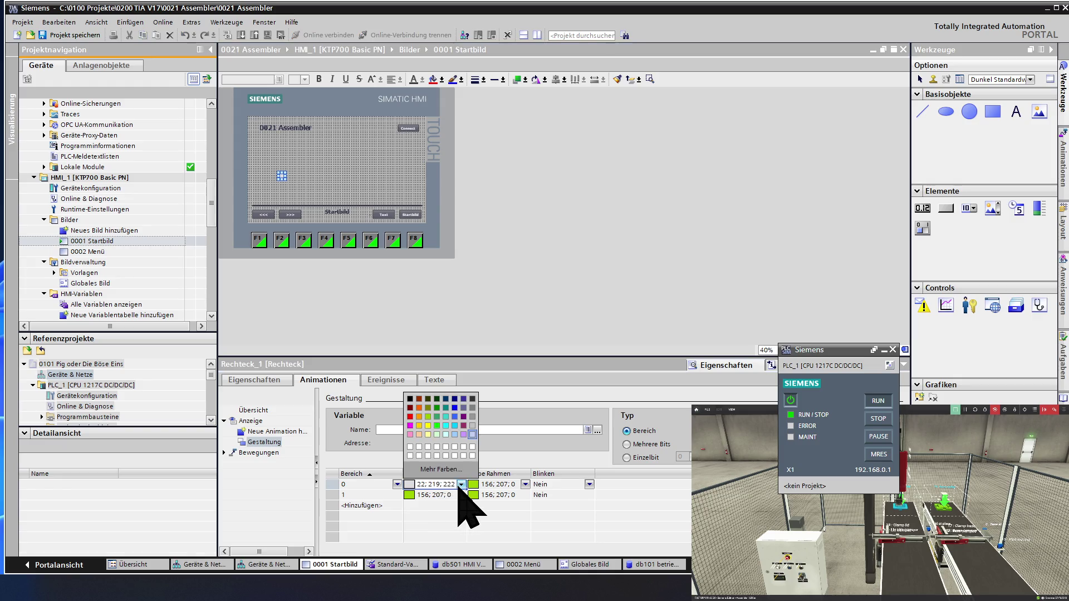
{"action": "left_click", "coordinate": [472, 435]}
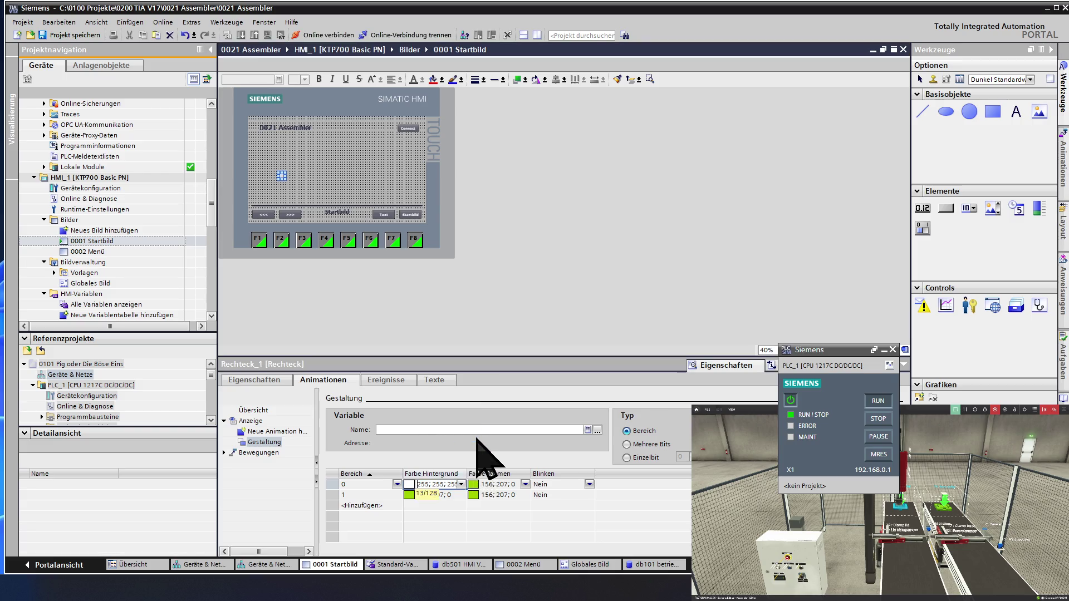
{"action": "left_click", "coordinate": [448, 495]}
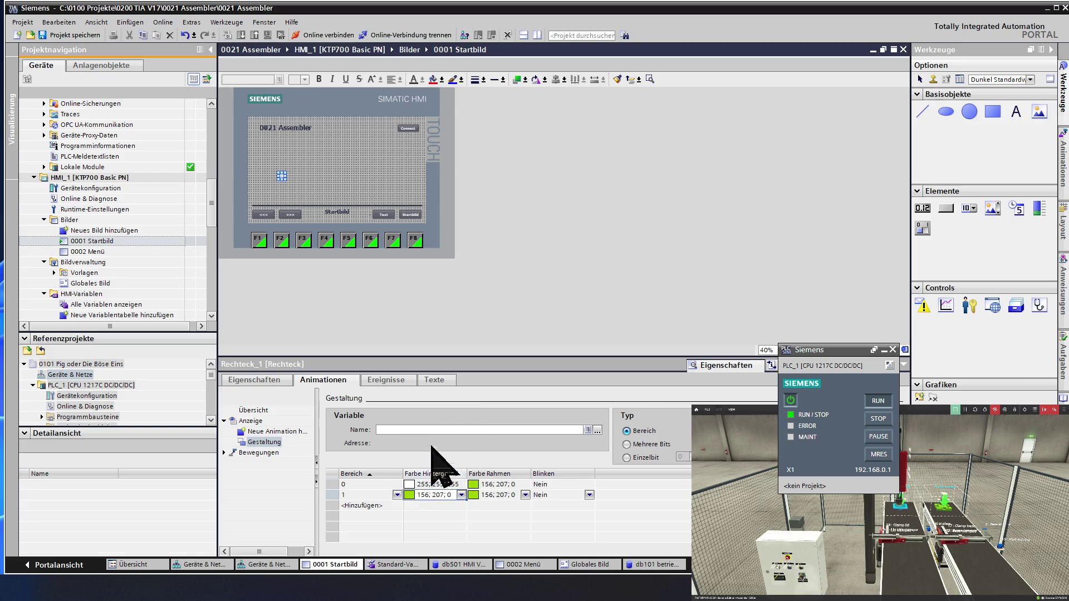
Change Rechteck_1's Füllmuster from Massiv to Transparent under Eigenschaften > Gestaltung.
{"action": "left_click", "coordinate": [341, 184]}
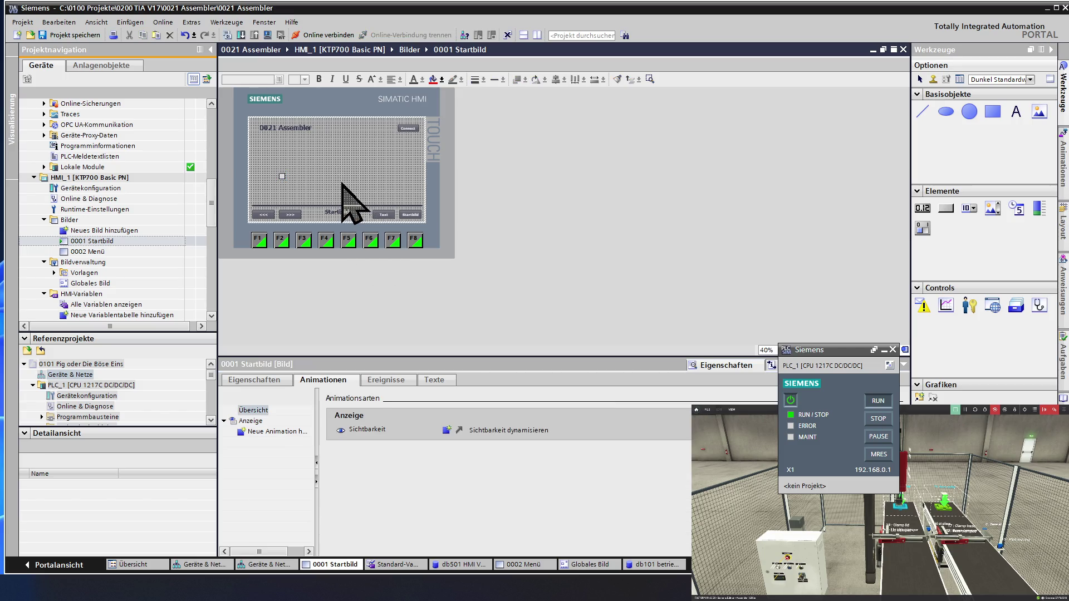
{"action": "left_click", "coordinate": [283, 176]}
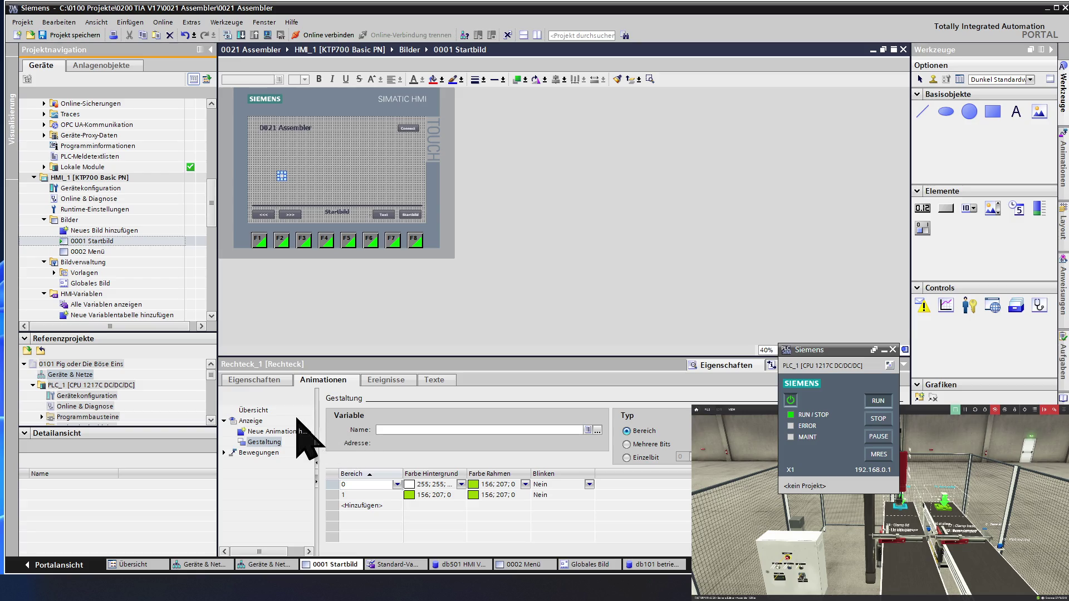
{"action": "left_click", "coordinate": [252, 381]}
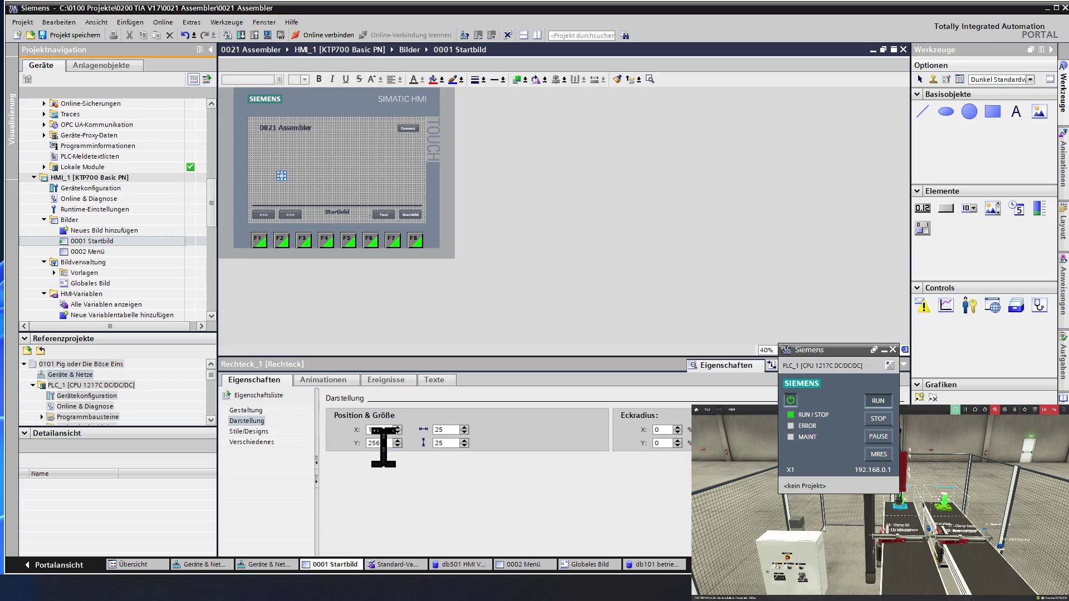
{"action": "left_click", "coordinate": [257, 410]}
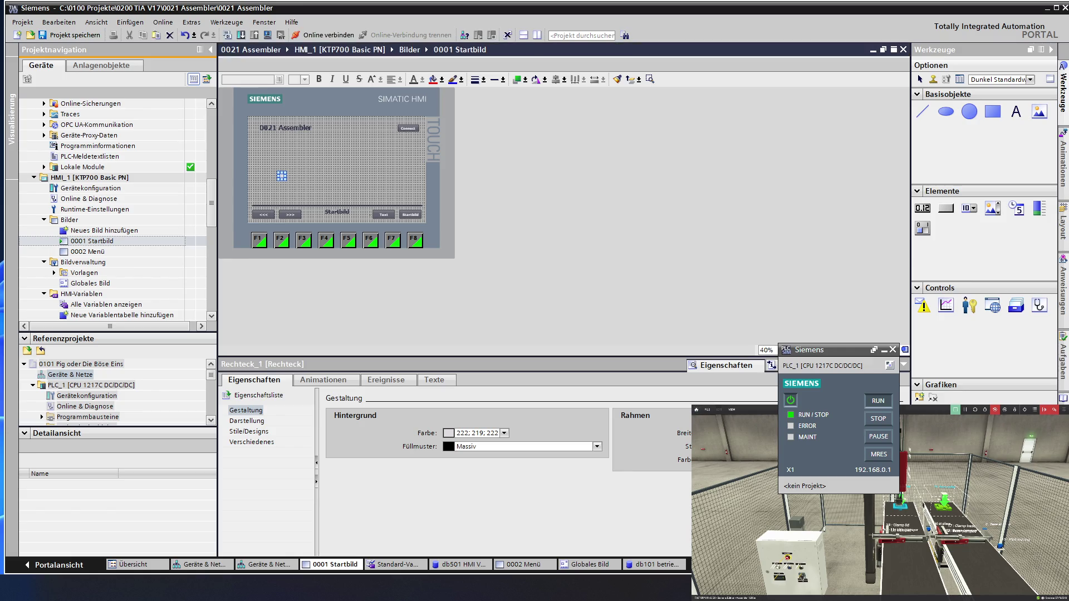
{"action": "left_click", "coordinate": [507, 447]}
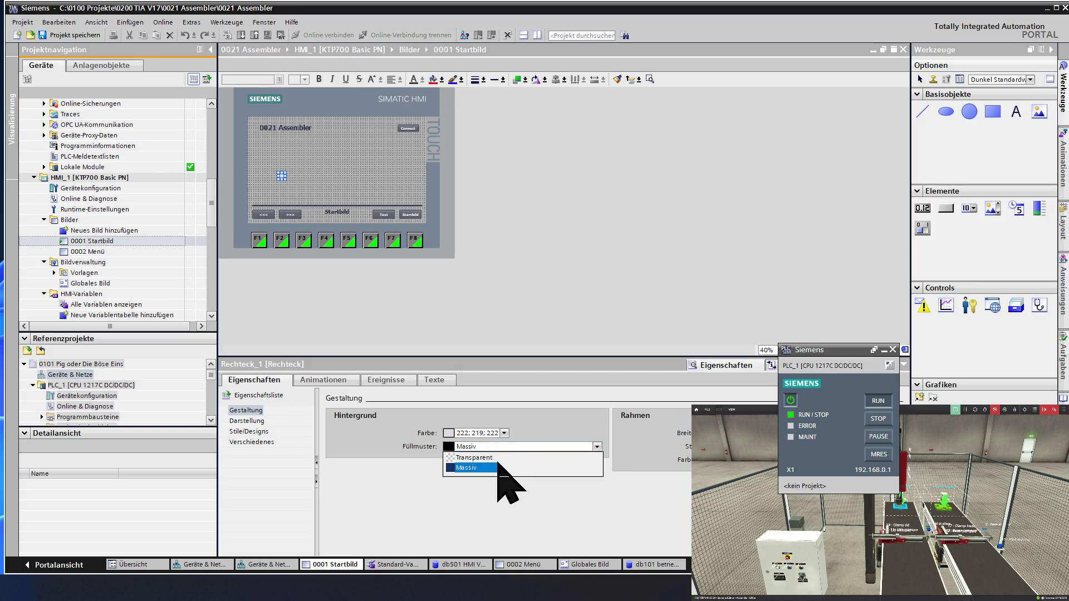
{"action": "left_click", "coordinate": [489, 458]}
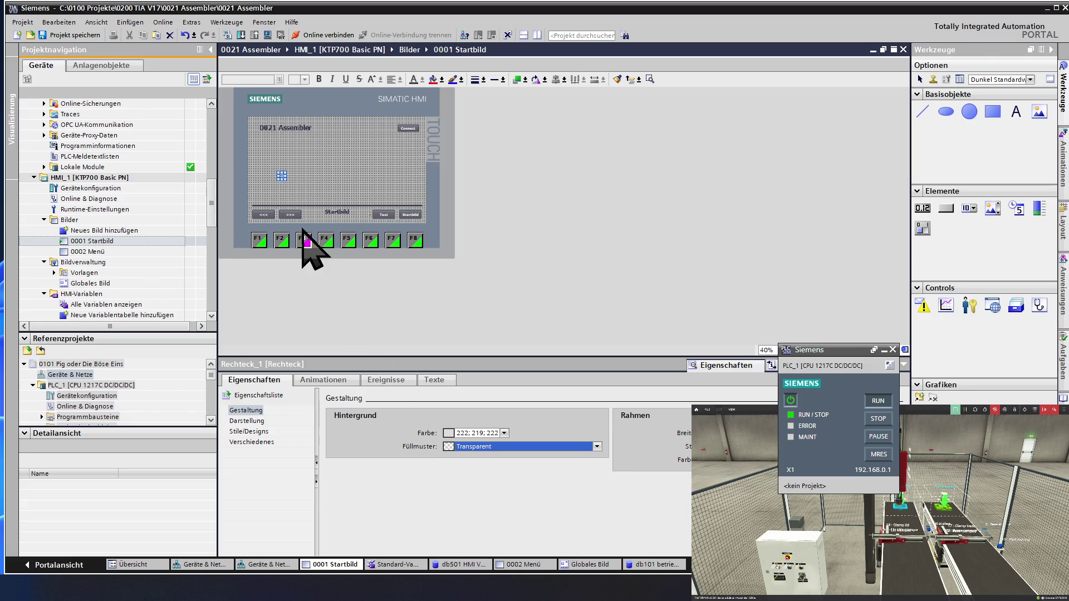
{"action": "left_click", "coordinate": [329, 186]}
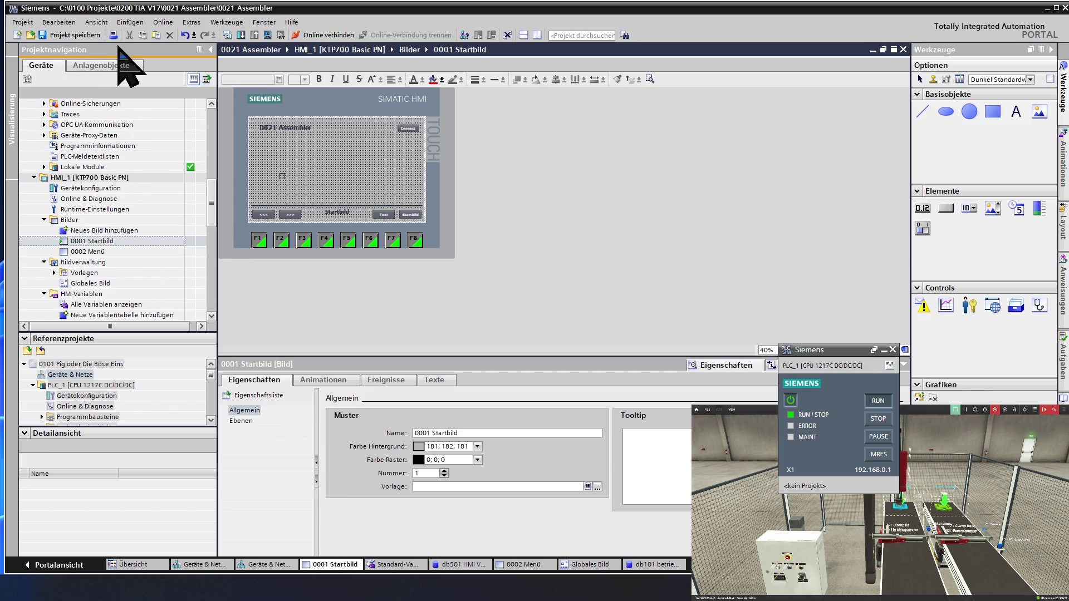
{"action": "left_click", "coordinate": [187, 35]}
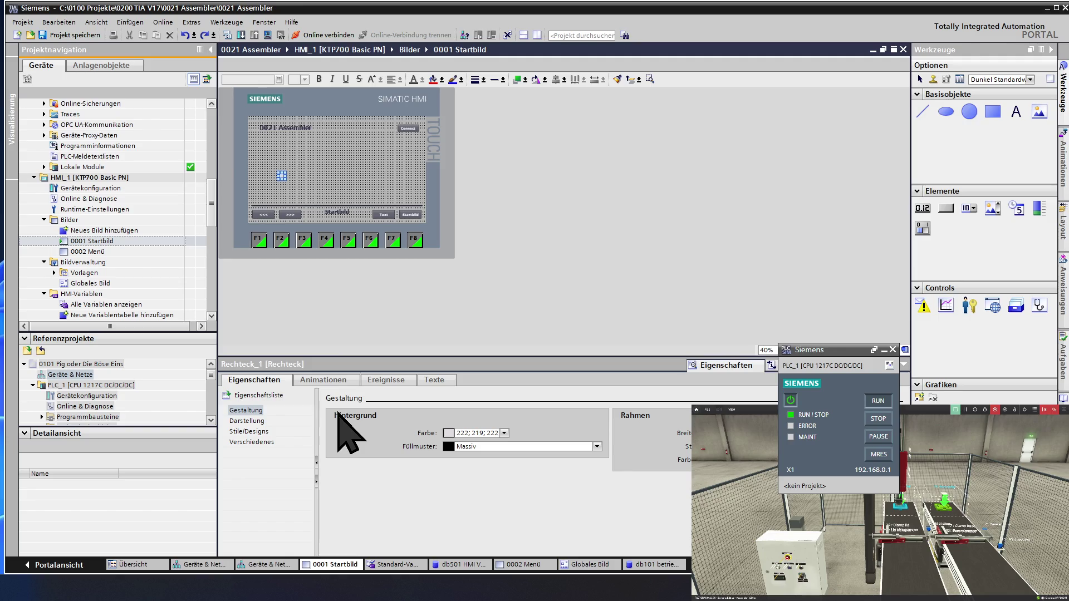
Show Rechteck_1's Darstellung position and size settings.
{"action": "left_click", "coordinate": [246, 421]}
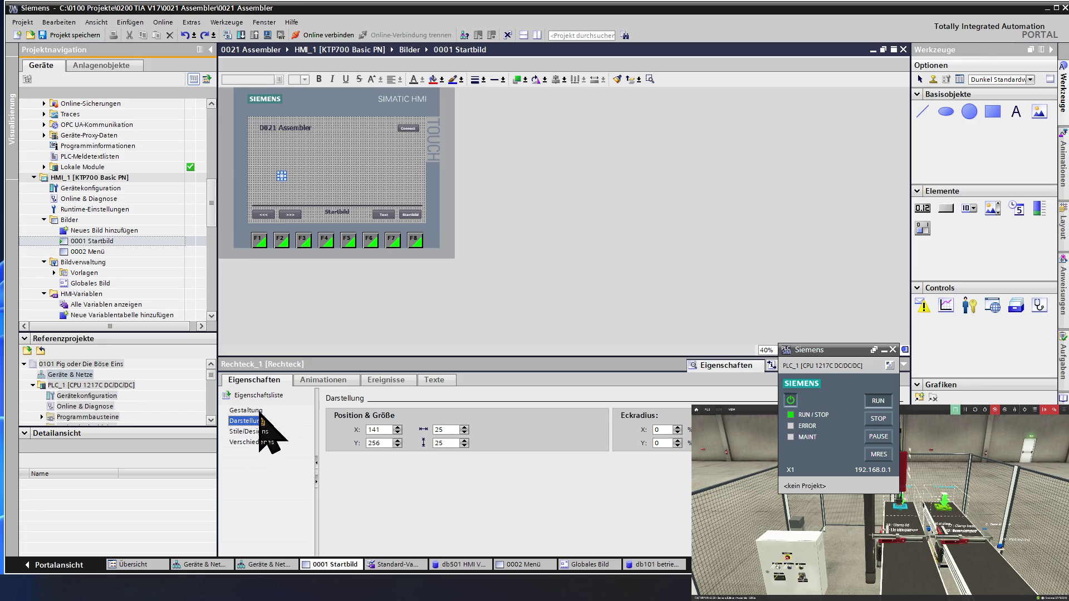
{"action": "left_click", "coordinate": [258, 411]}
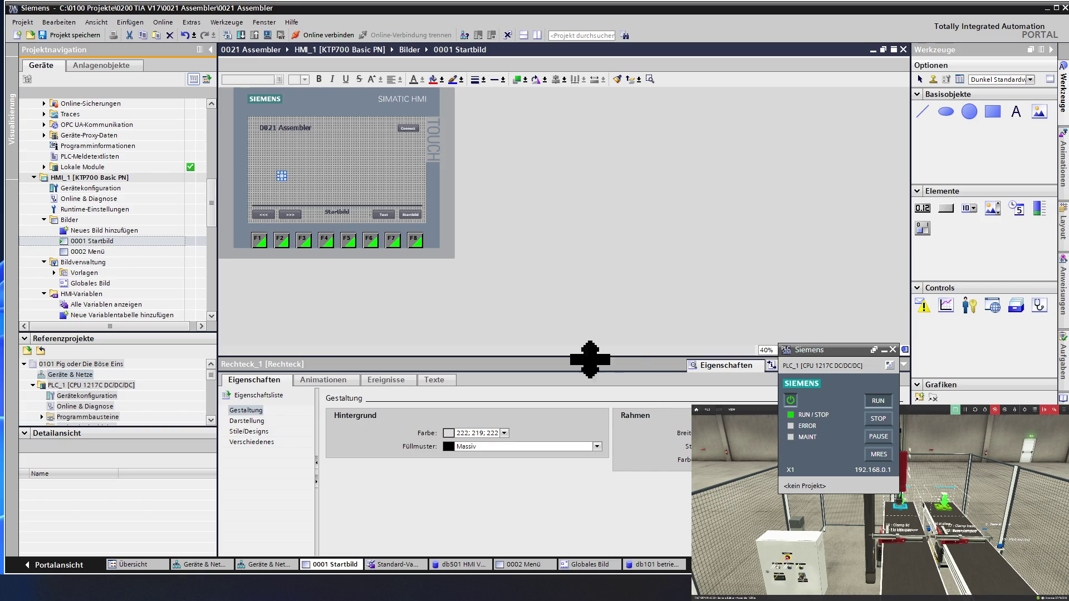
{"action": "left_click", "coordinate": [320, 172]}
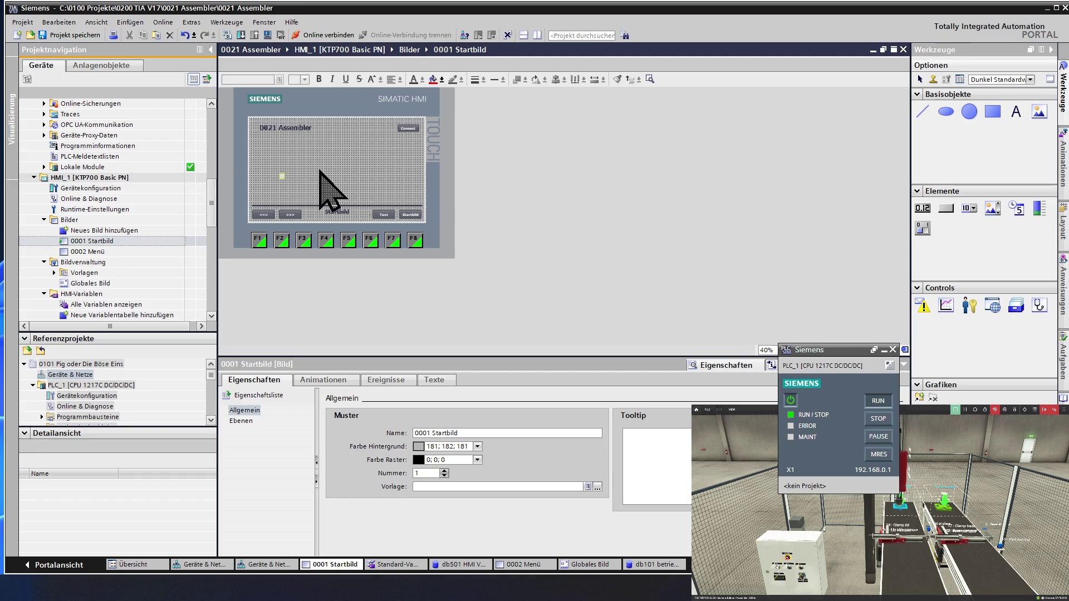
{"action": "left_click", "coordinate": [283, 177]}
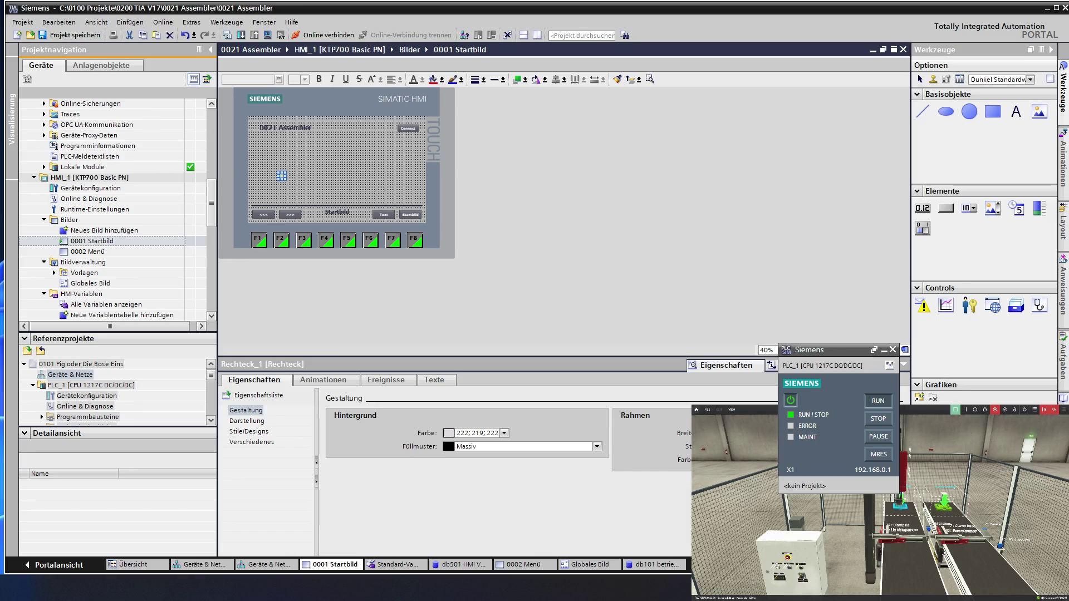
{"action": "left_click", "coordinate": [299, 182]}
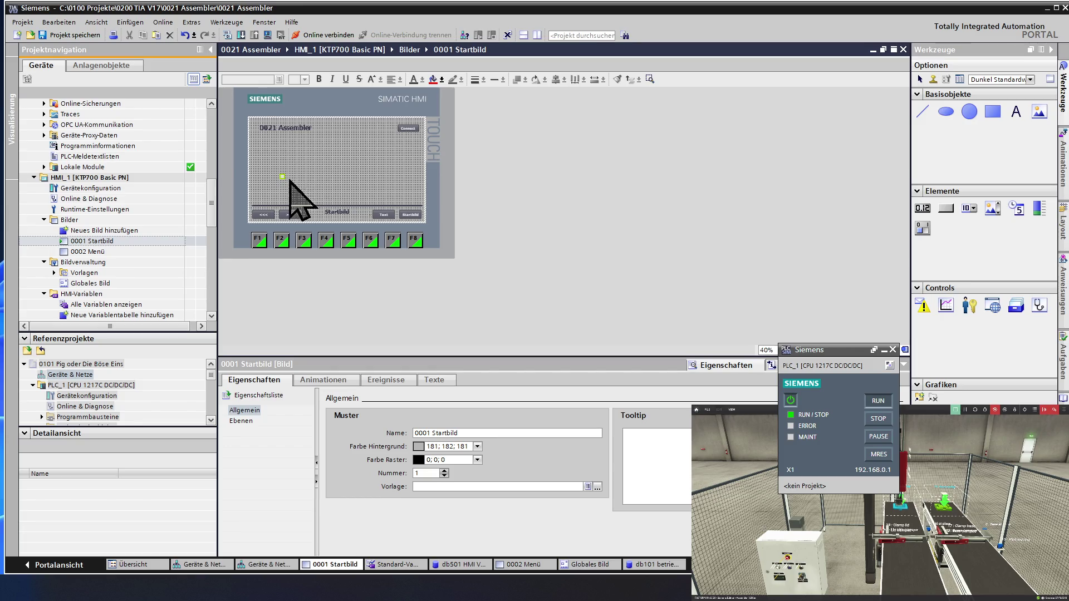
{"action": "left_click", "coordinate": [281, 178]}
{"action": "left_click_drag", "start_coordinate": [281, 178], "coordinate": [328, 226]}
Check that Rechteck_1 now sits in the footer directly beneath the Startbild label.
{"action": "left_click", "coordinate": [332, 170]}
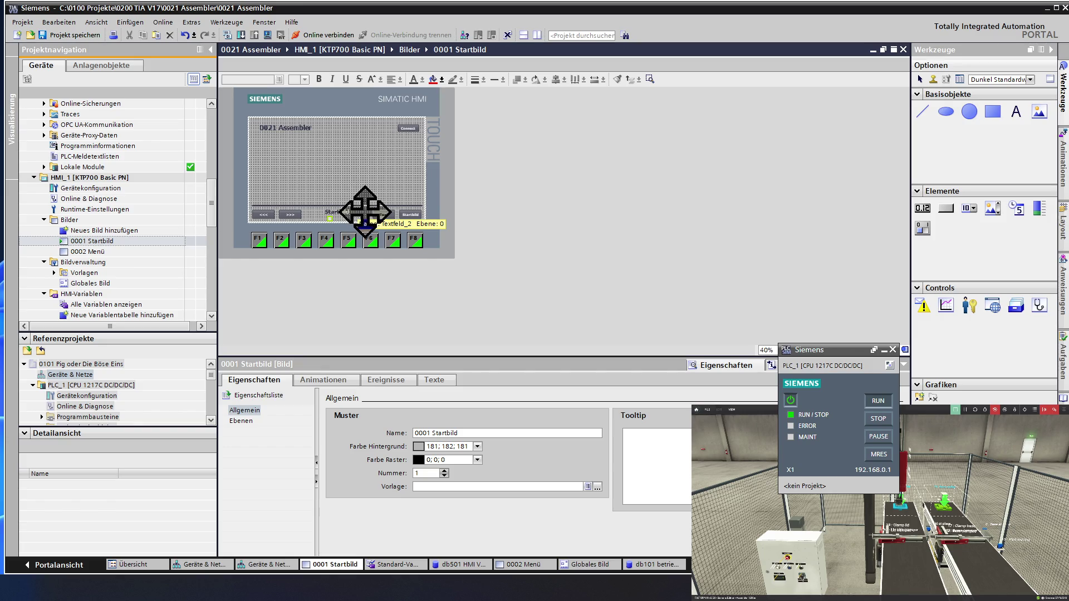
{"action": "left_click", "coordinate": [336, 208]}
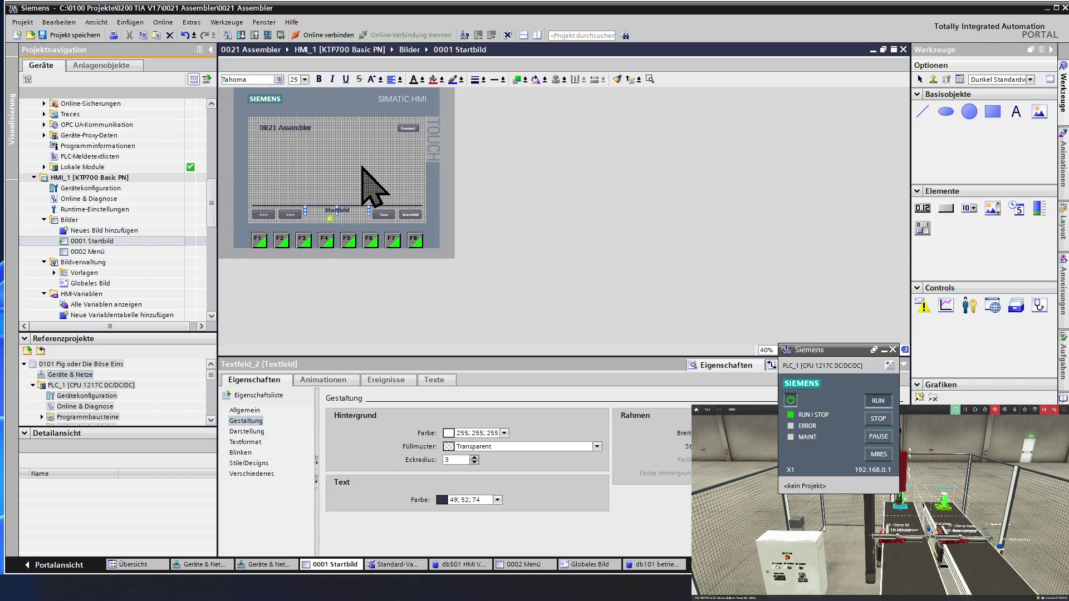
{"action": "left_click", "coordinate": [354, 189]}
{"action": "left_click", "coordinate": [334, 214]}
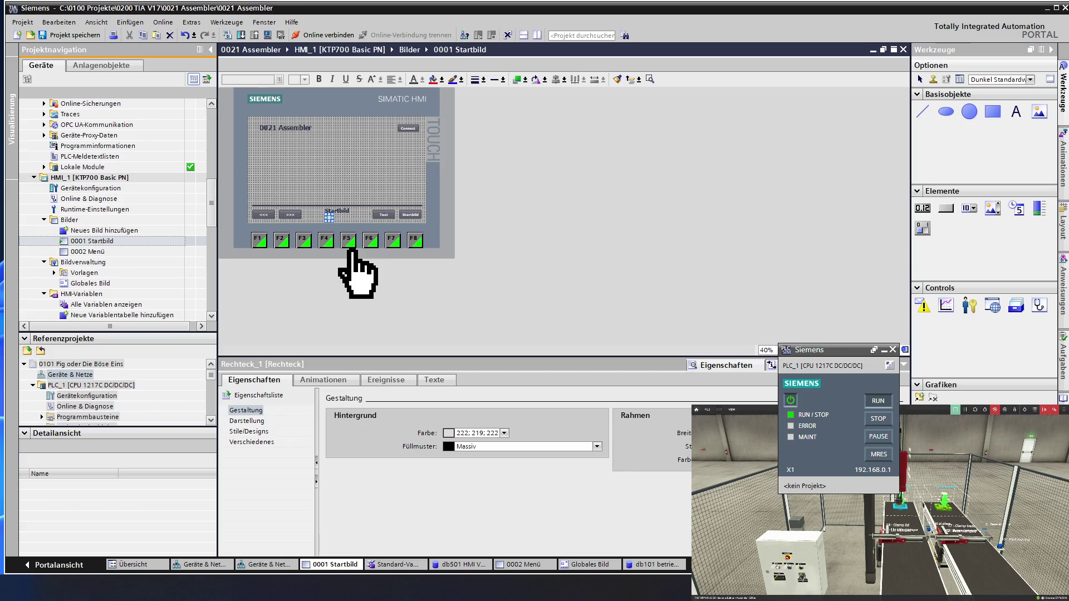
{"action": "left_click", "coordinate": [348, 205]}
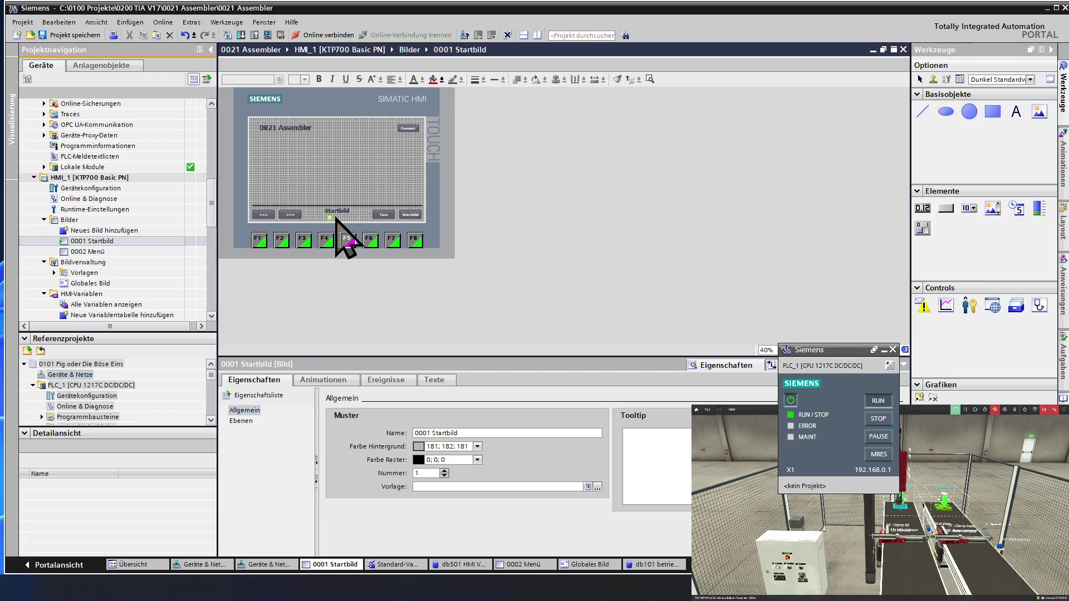
Duplicate the indicator square into a footer row by Ctrl-dragging and pasting copies.
{"action": "left_click", "coordinate": [333, 220]}
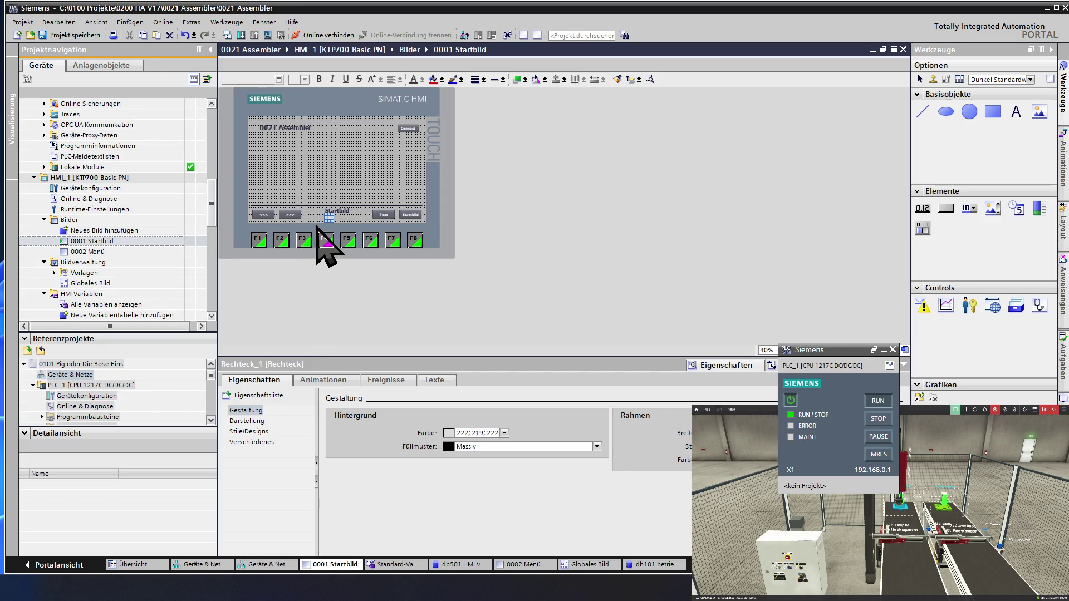
{"action": "left_click_drag", "start_coordinate": [334, 219], "coordinate": [348, 219]}
{"action": "left_click", "coordinate": [352, 219]}
{"action": "key", "text": "ctrl+v"}
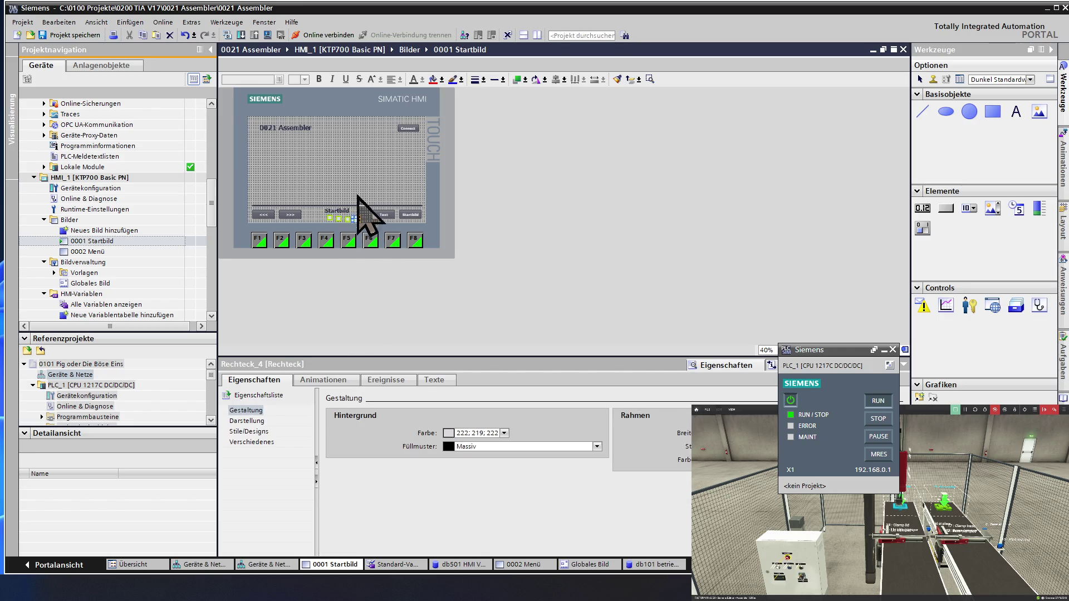
{"action": "left_click", "coordinate": [360, 216]}
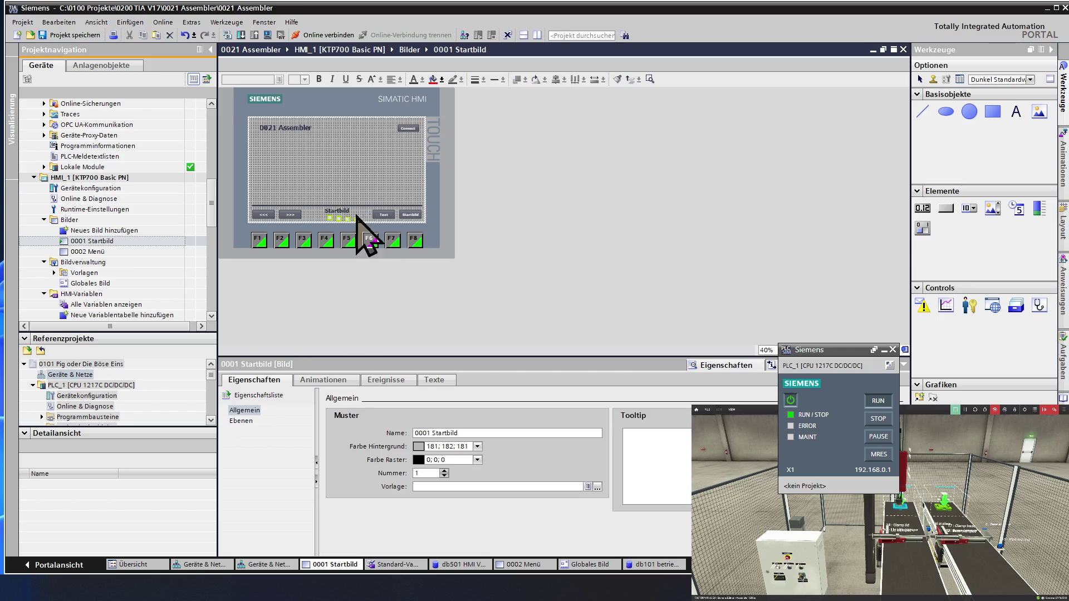
{"action": "left_click", "coordinate": [328, 218]}
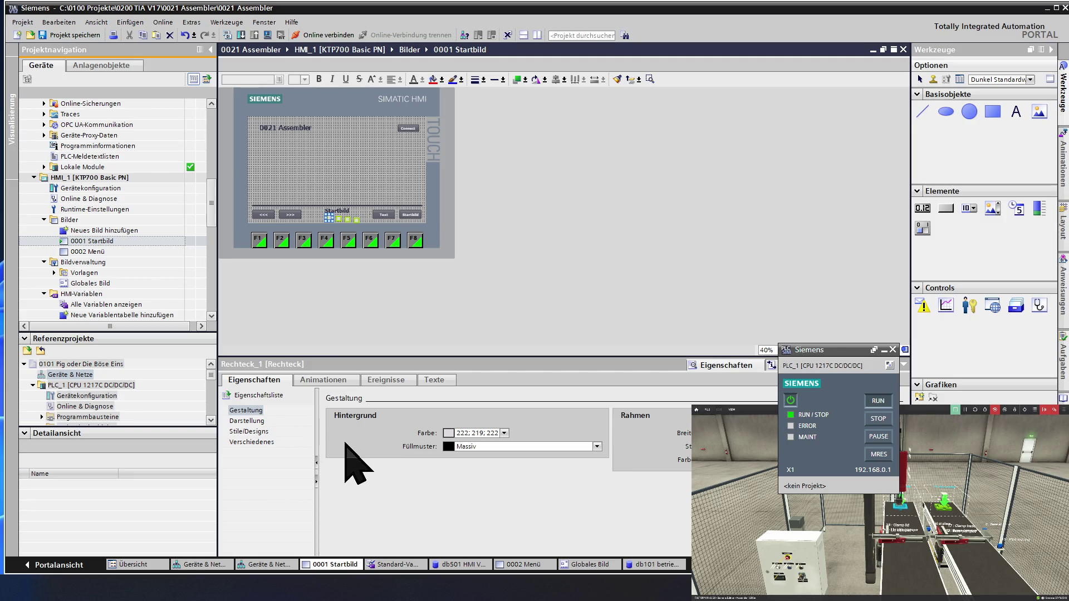
{"action": "left_click", "coordinate": [250, 421]}
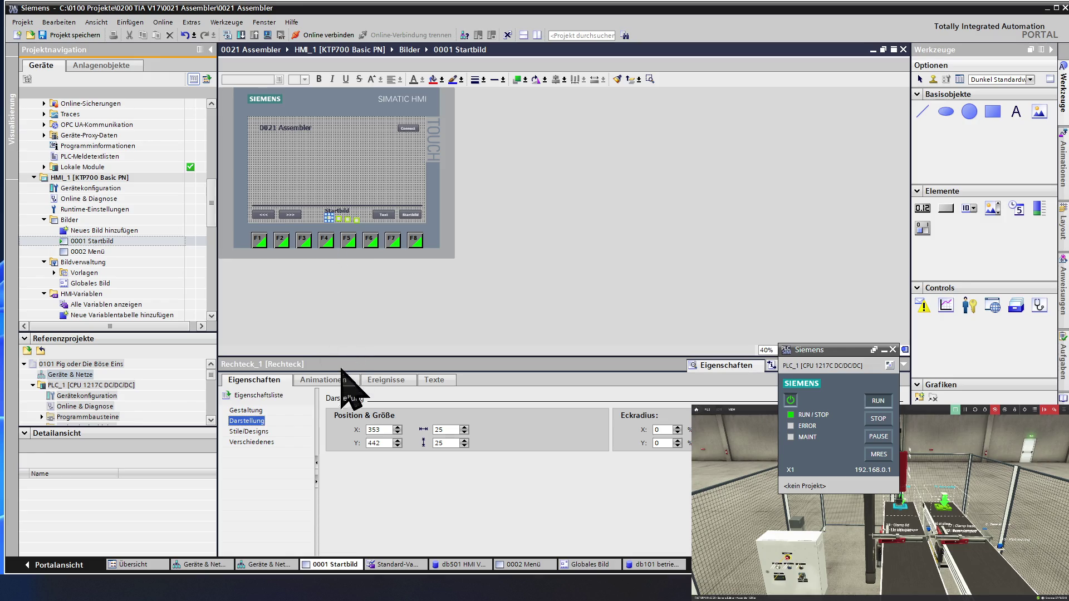
Place Rechteck_1 at X 350, Y 440 and widen it to 30.
{"action": "left_click", "coordinate": [397, 432]}
{"action": "double_click", "coordinate": [396, 433]}
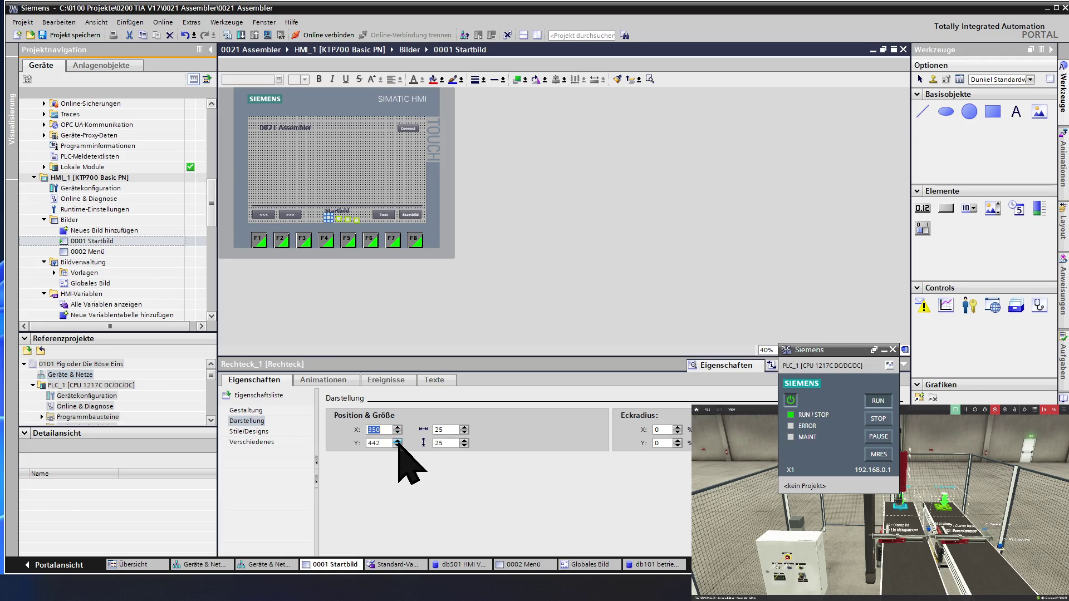
{"action": "double_click", "coordinate": [398, 445]}
{"action": "left_click", "coordinate": [464, 429]}
{"action": "left_click", "coordinate": [464, 429]}
{"action": "left_click", "coordinate": [464, 429]}
Move Rechteck_2 to X 380 and widen it to 30.
{"action": "left_click", "coordinate": [338, 221]}
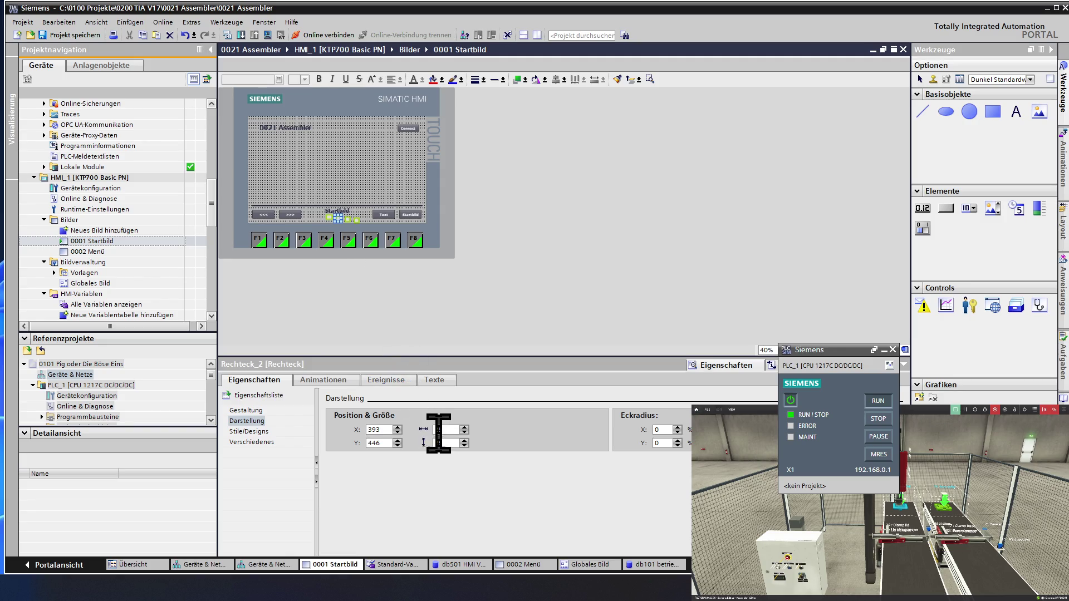
{"action": "left_click", "coordinate": [398, 434]}
{"action": "left_click", "coordinate": [398, 434]}
{"action": "left_click", "coordinate": [398, 434]}
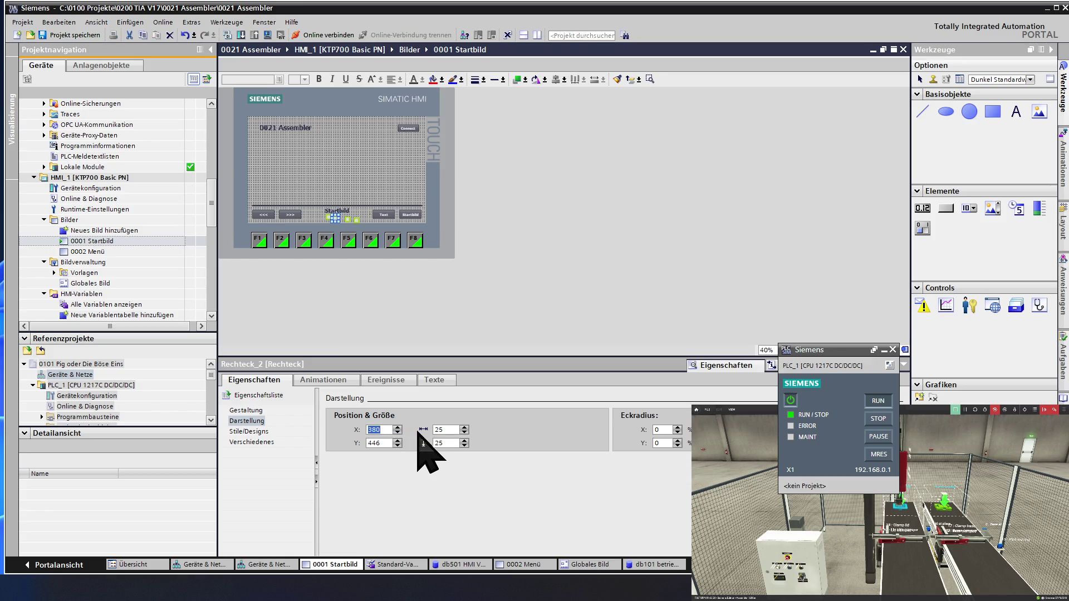
{"action": "left_click", "coordinate": [464, 427]}
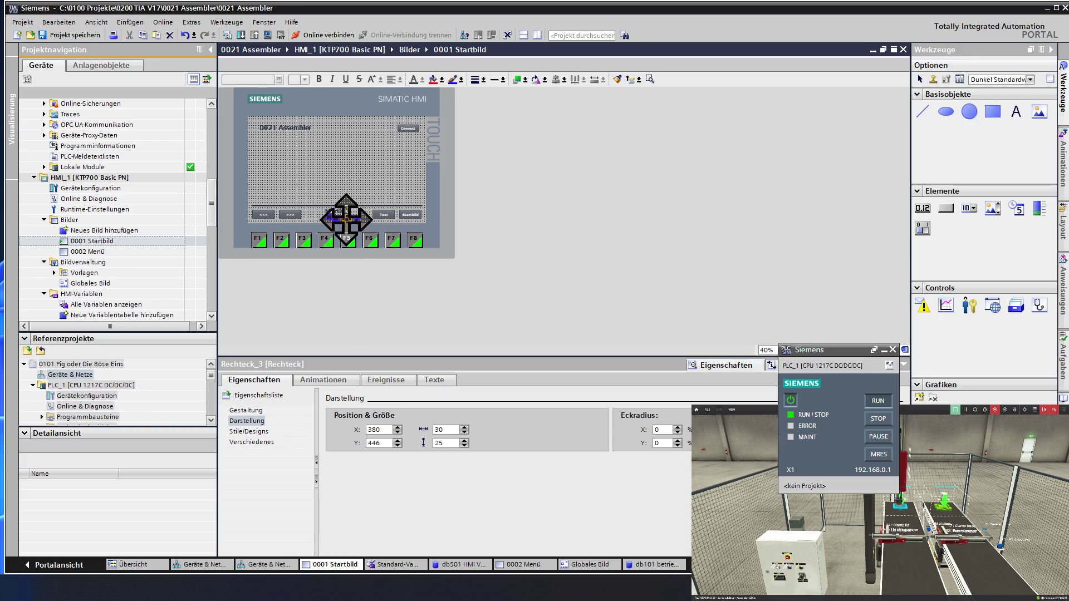
Move Rechteck_3 to X 410 and widen it to 30.
{"action": "left_click", "coordinate": [346, 219]}
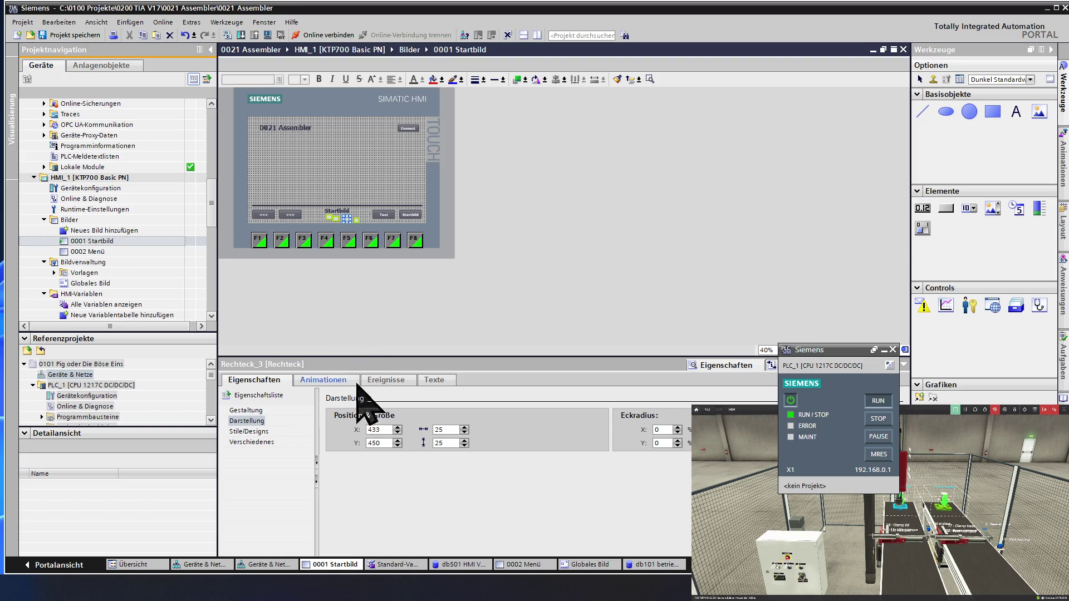
{"action": "double_click", "coordinate": [397, 434]}
{"action": "type", "text": "410"}
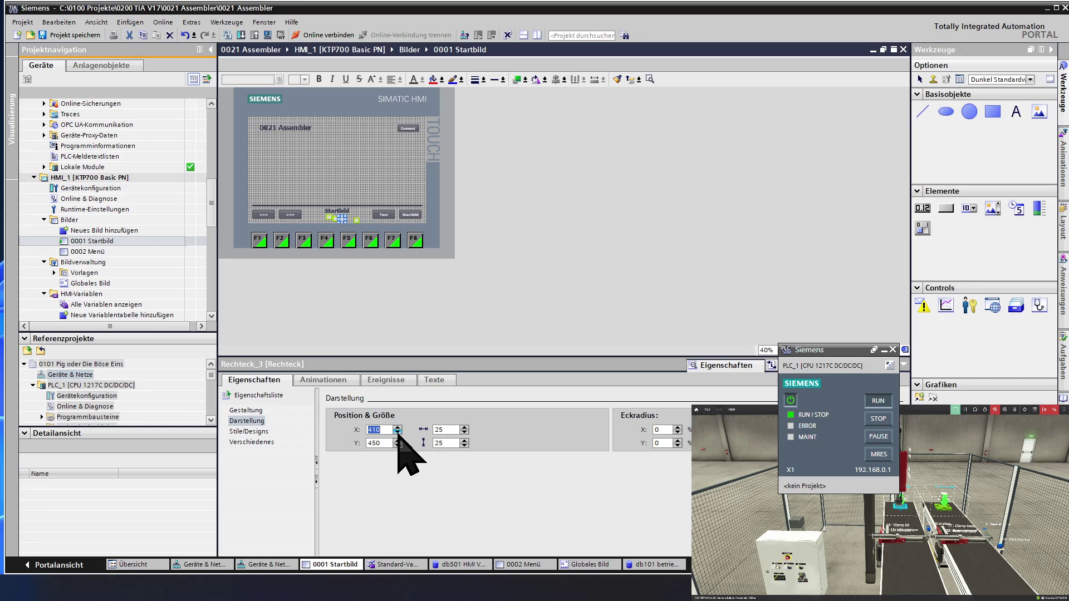
{"action": "left_click", "coordinate": [464, 429]}
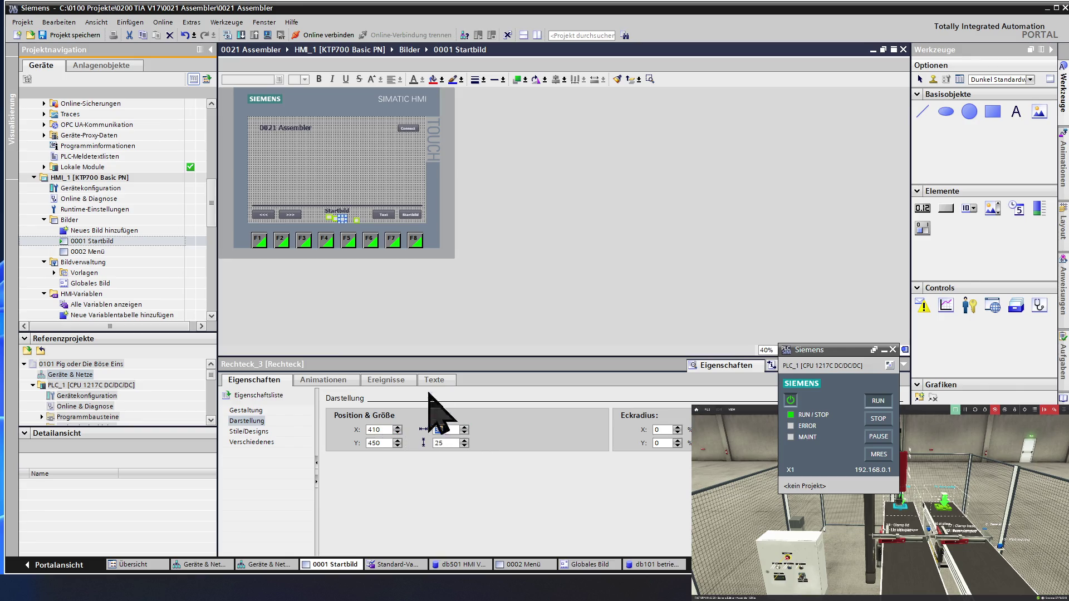
Move Rechteck_4 to X 440 and widen it to 30.
{"action": "left_click", "coordinate": [357, 223]}
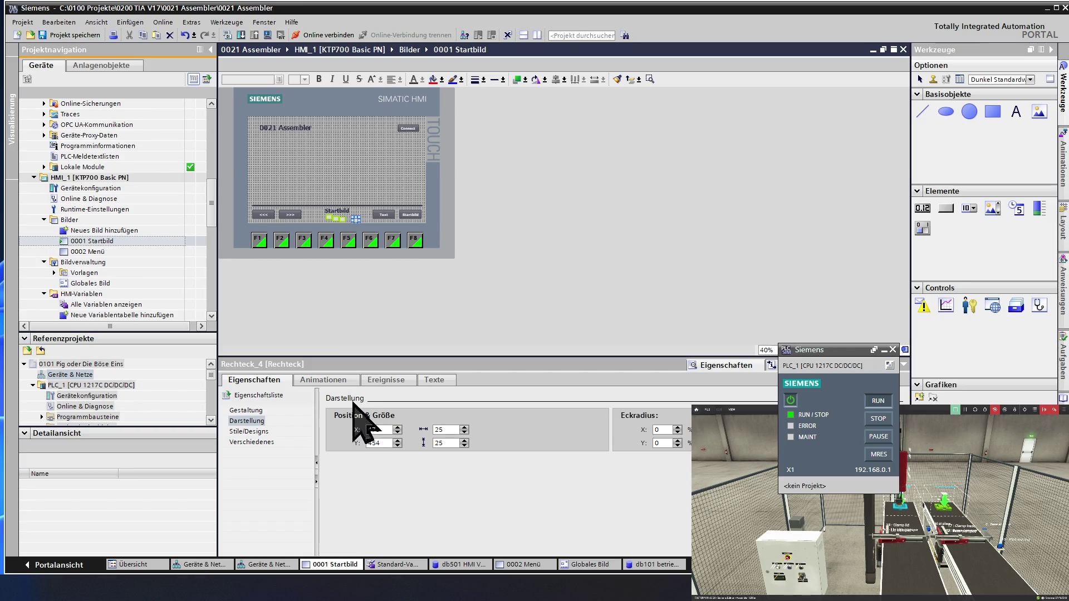
{"action": "left_click", "coordinate": [397, 432]}
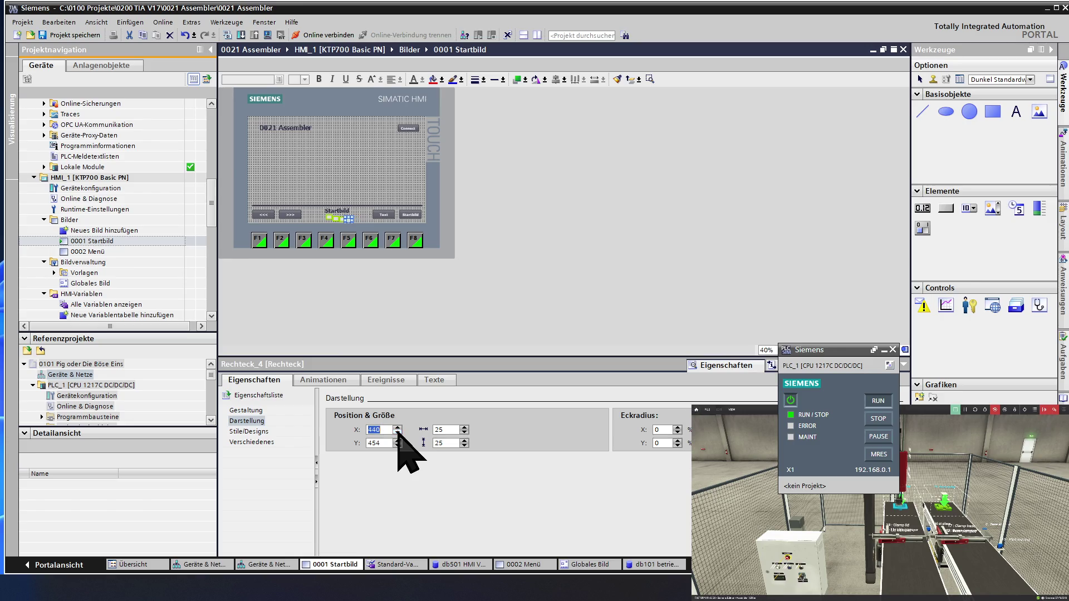
{"action": "left_click", "coordinate": [464, 432]}
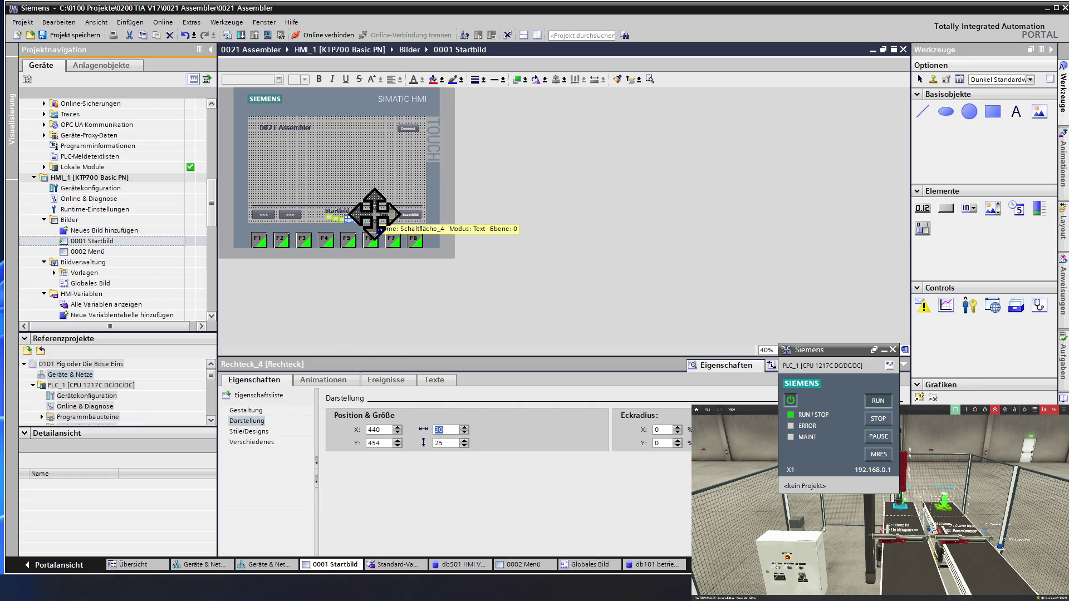
{"action": "left_click", "coordinate": [328, 219]}
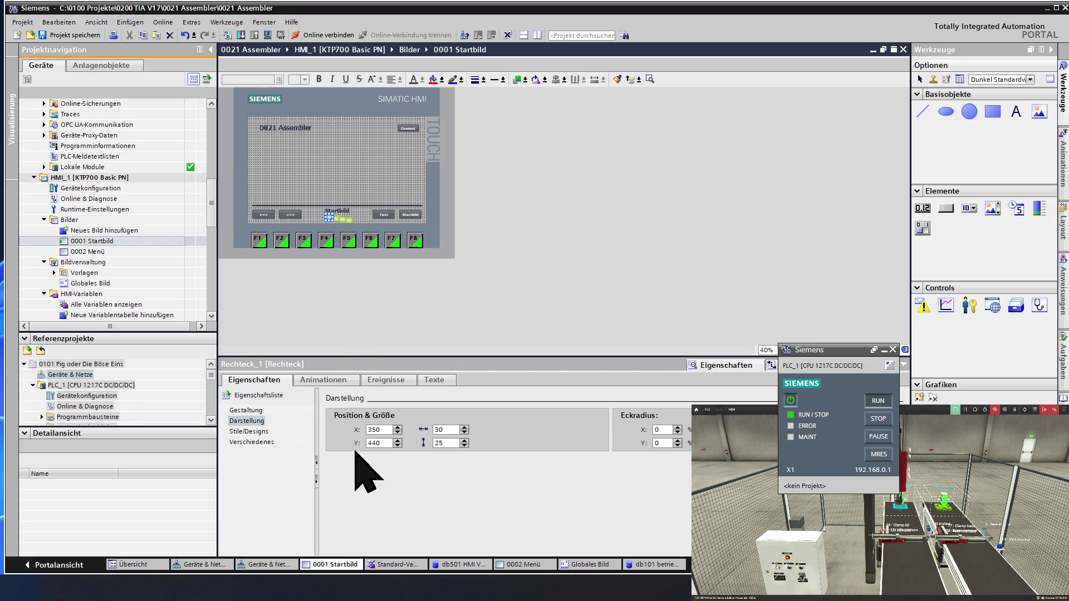
Set Y to 440 for Rechteck_2 and Rechteck_3, checking Rechteck_1's Y first.
{"action": "left_click_drag", "start_coordinate": [382, 444], "coordinate": [356, 442]}
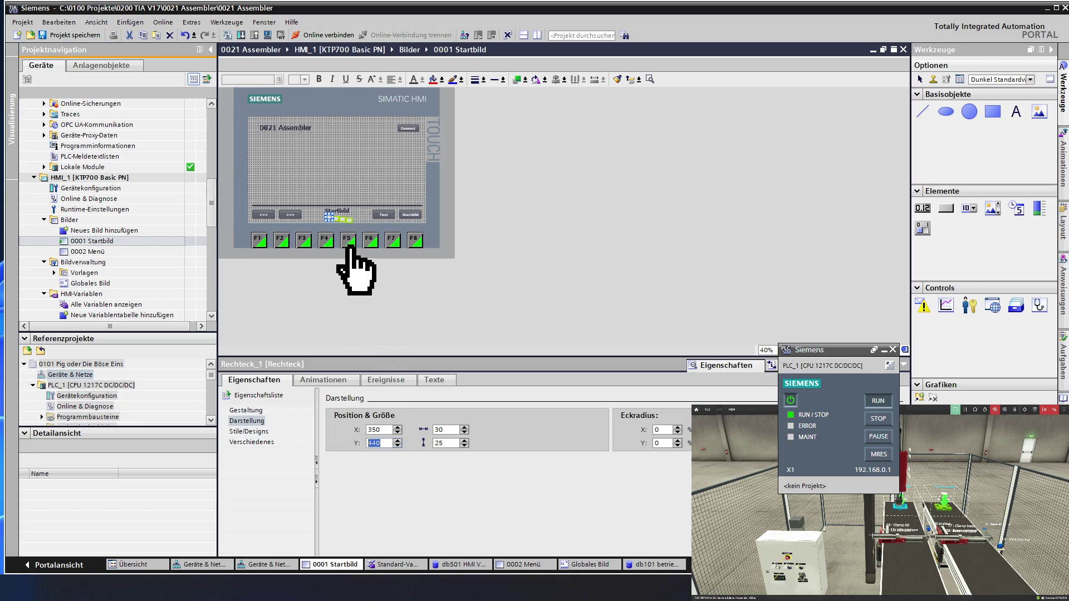
{"action": "left_click", "coordinate": [337, 220]}
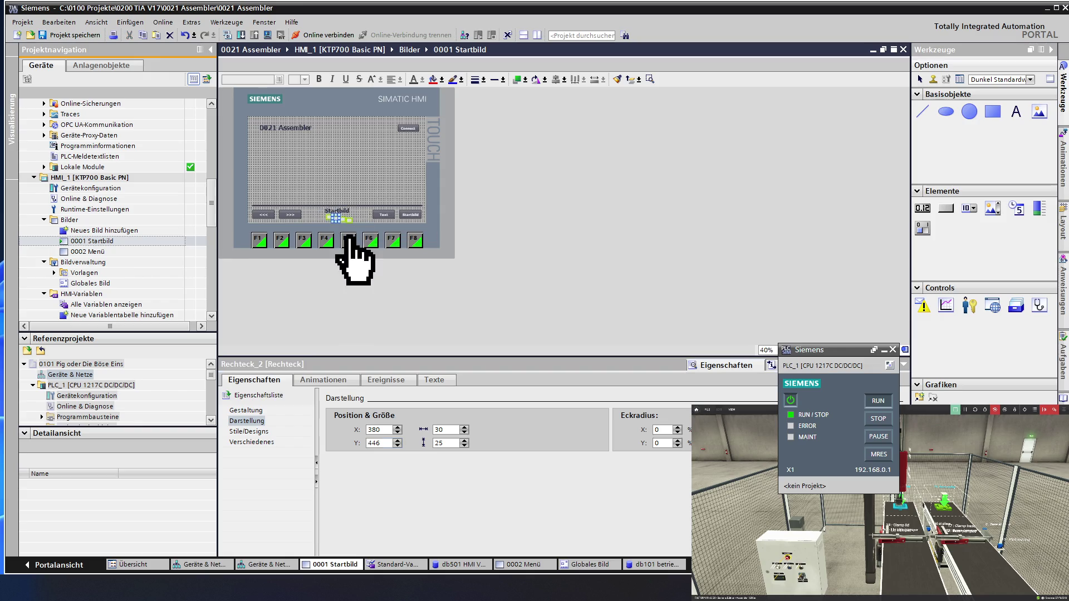
{"action": "left_click_drag", "start_coordinate": [383, 442], "coordinate": [366, 443]}
{"action": "type", "text": "440"}
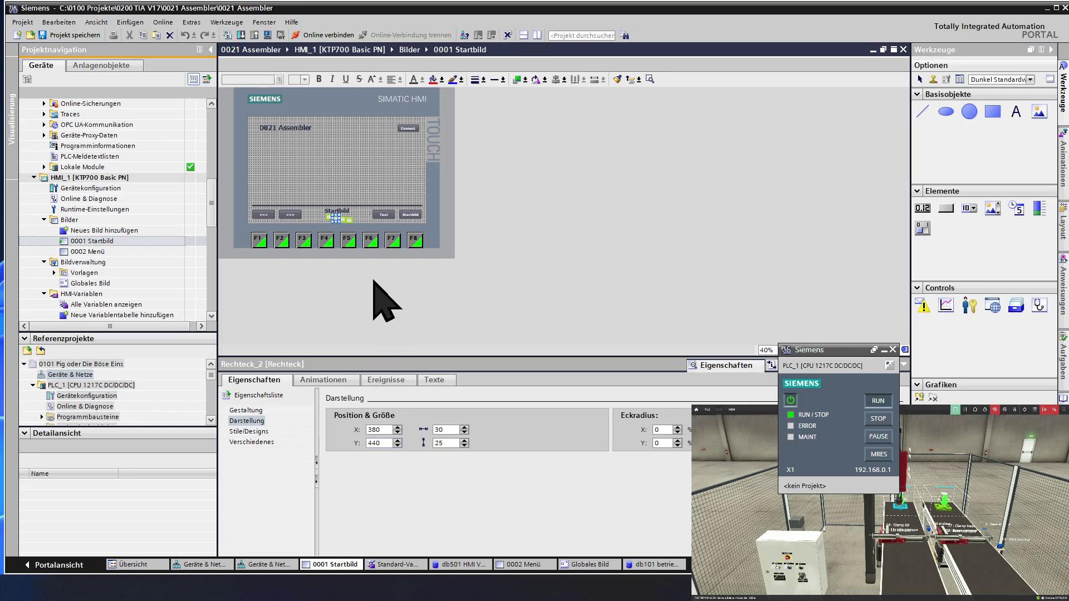
{"action": "left_click", "coordinate": [344, 221]}
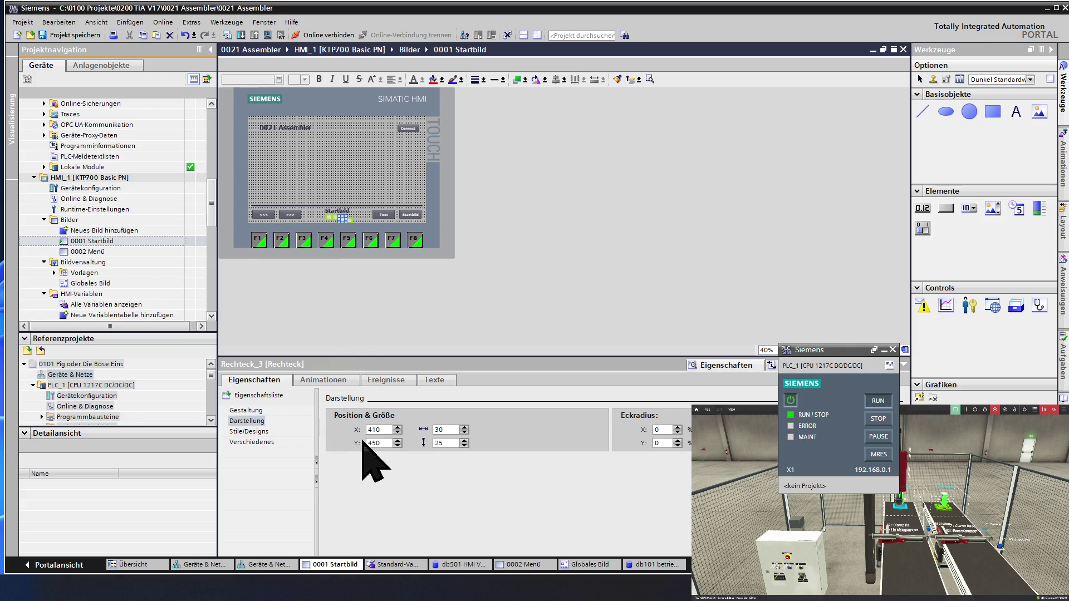
{"action": "double_click", "coordinate": [382, 442]}
{"action": "type", "text": "440"}
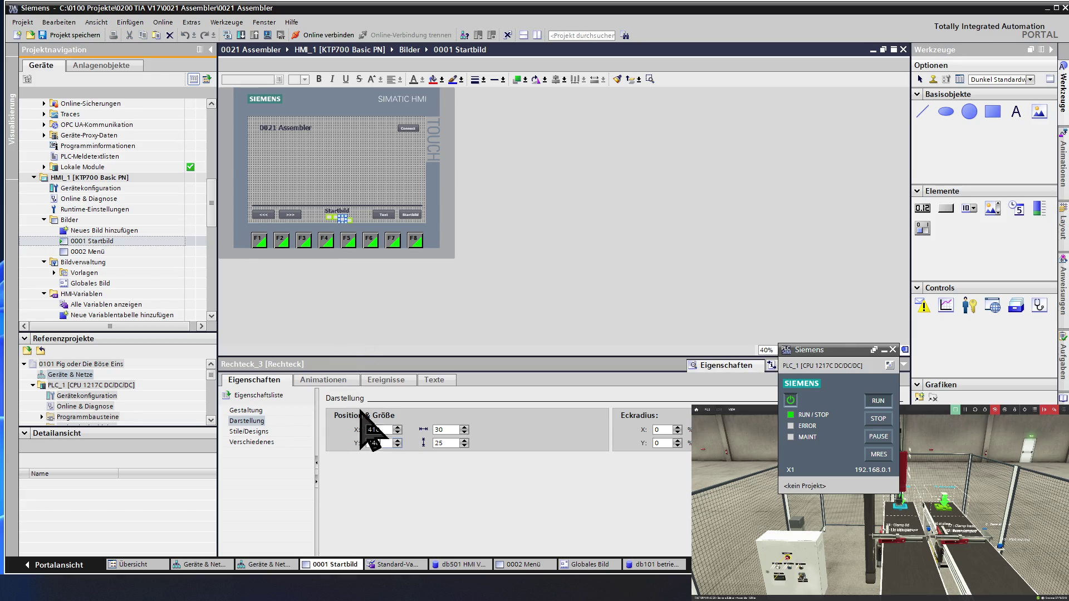
Set Rechteck_4's Y to 440, then select Rechteck_2 for its appearance animation.
{"action": "left_click", "coordinate": [352, 221]}
{"action": "left_click_drag", "start_coordinate": [352, 220], "coordinate": [358, 223]}
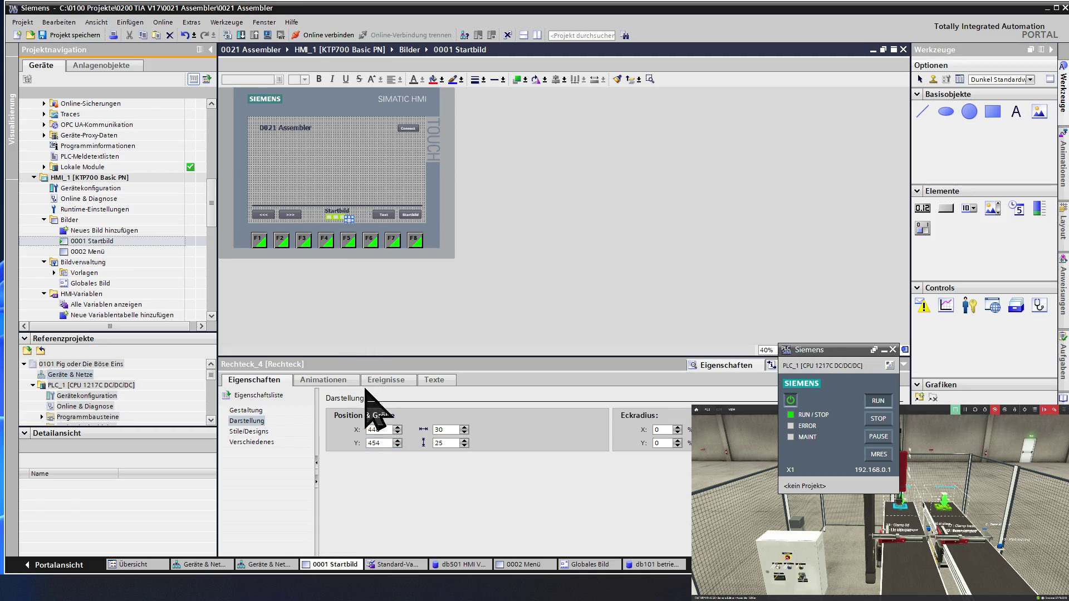
{"action": "double_click", "coordinate": [382, 443]}
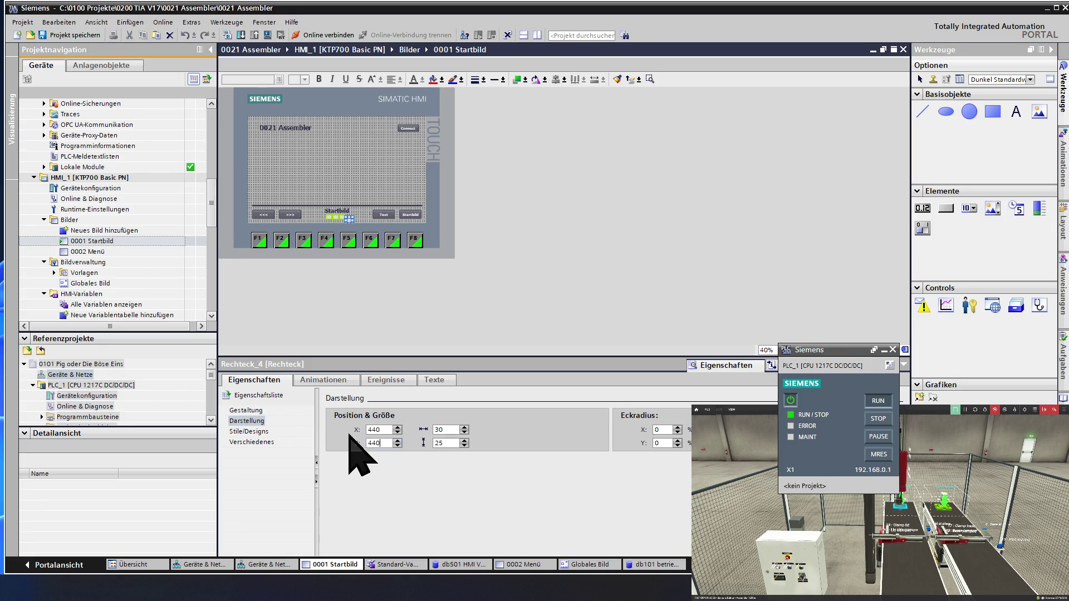
{"action": "left_click", "coordinate": [367, 189]}
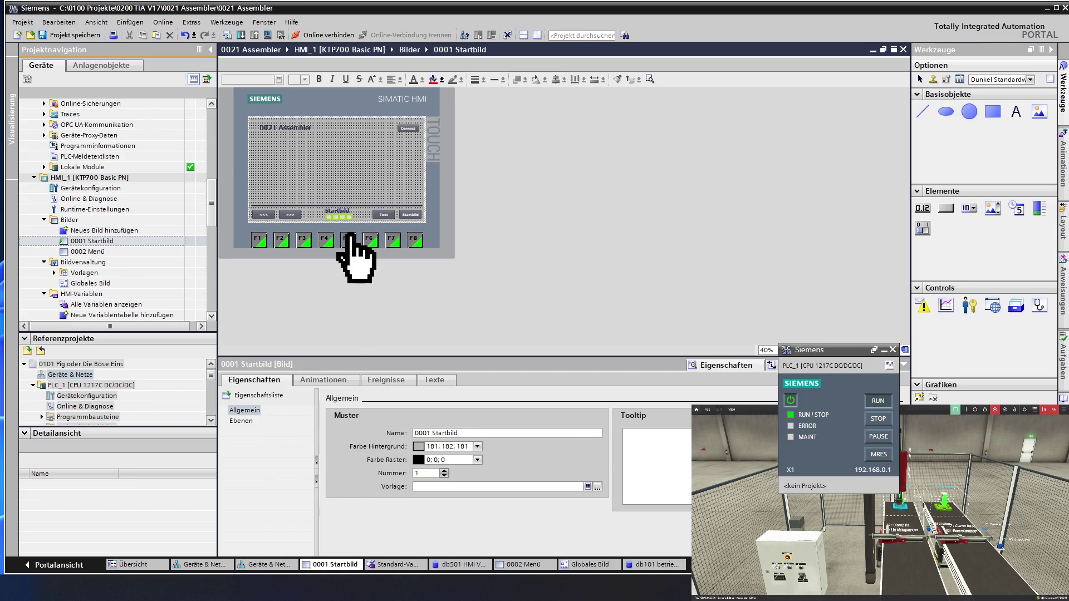
{"action": "left_click", "coordinate": [331, 218]}
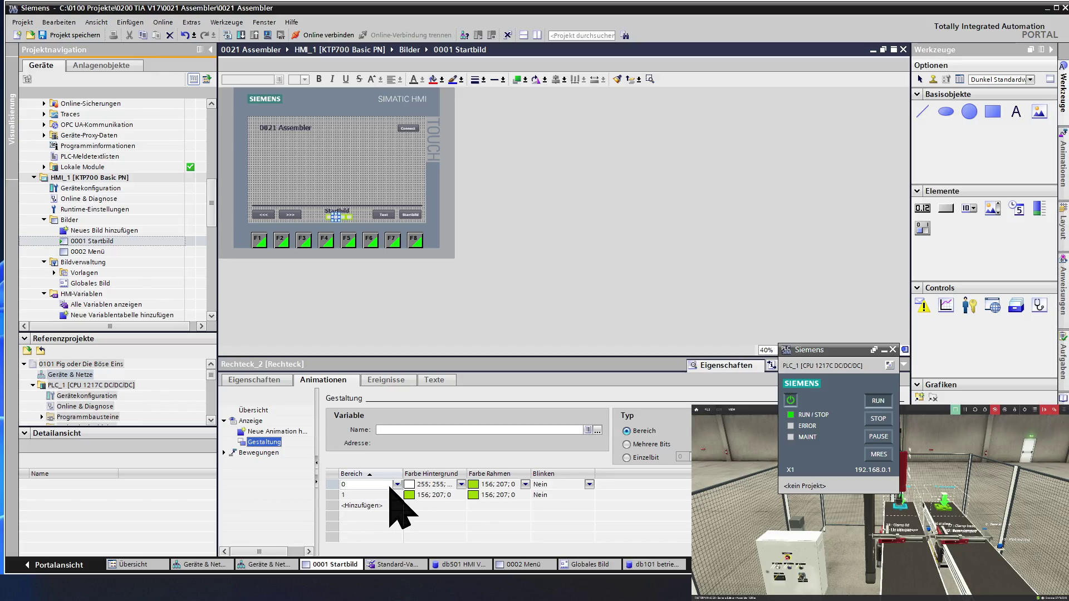
Make Rechteck_2's value 1 background orange 255; 154; 0.
{"action": "left_click", "coordinate": [409, 494]}
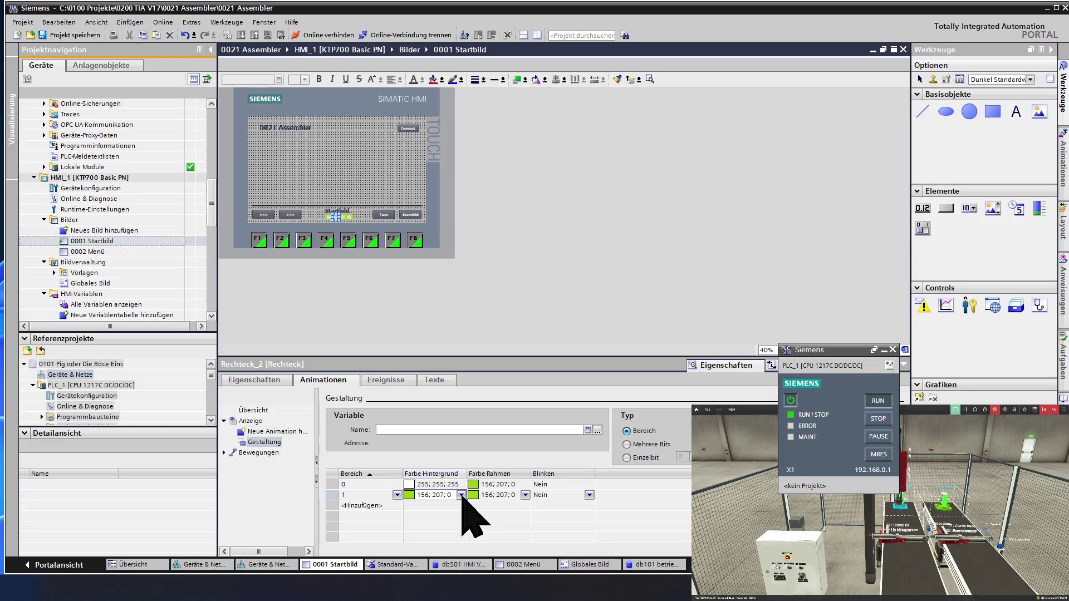
{"action": "left_click", "coordinate": [461, 495]}
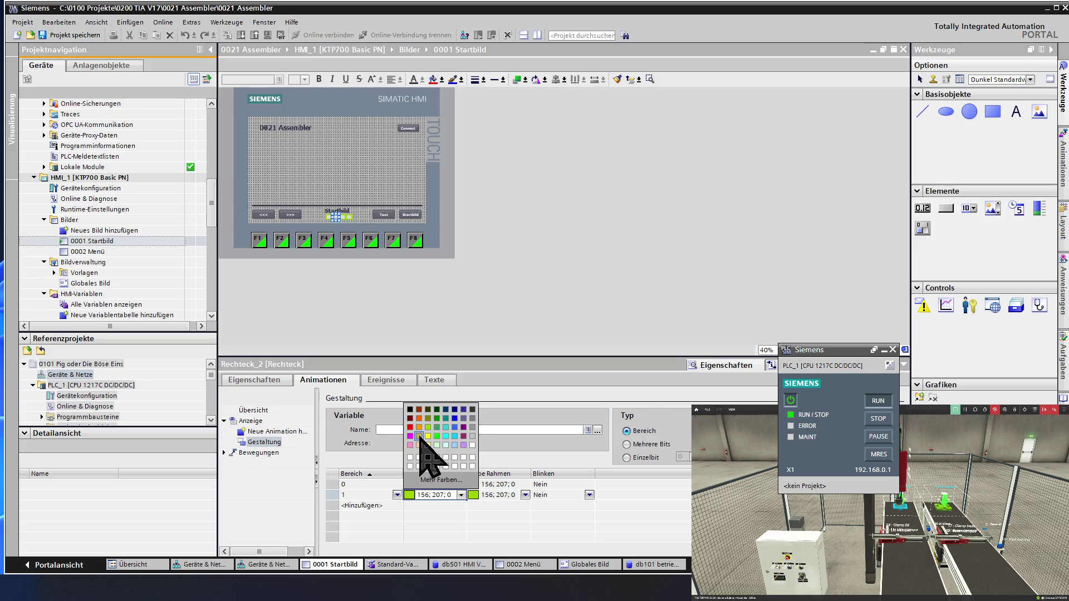
{"action": "left_click", "coordinate": [419, 427]}
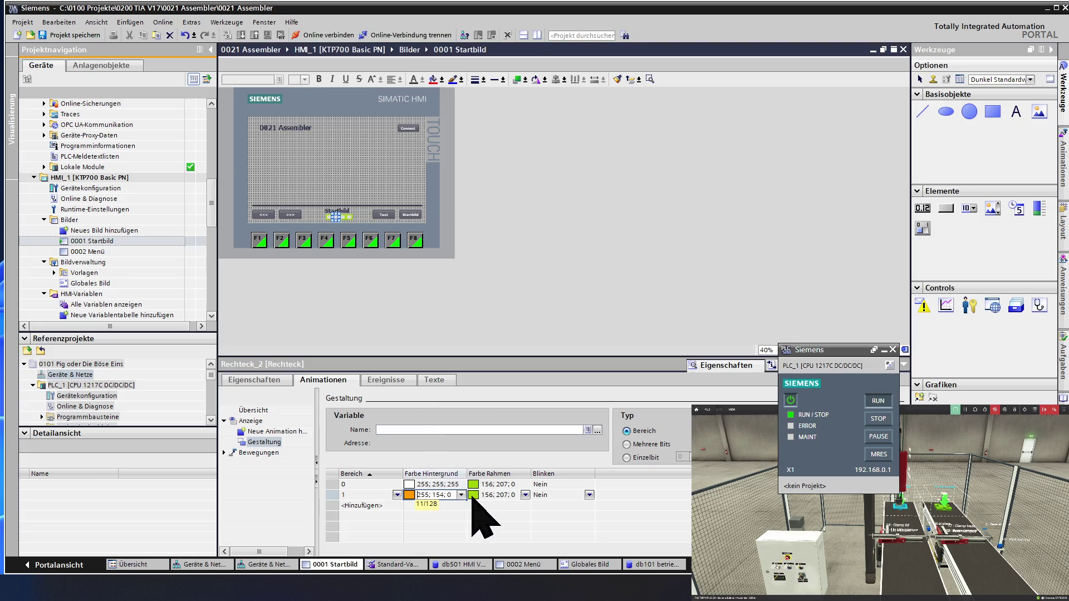
{"action": "left_click_drag", "start_coordinate": [453, 494], "coordinate": [417, 495]}
{"action": "key", "text": "ctrl+c"}
{"action": "left_click", "coordinate": [517, 494]}
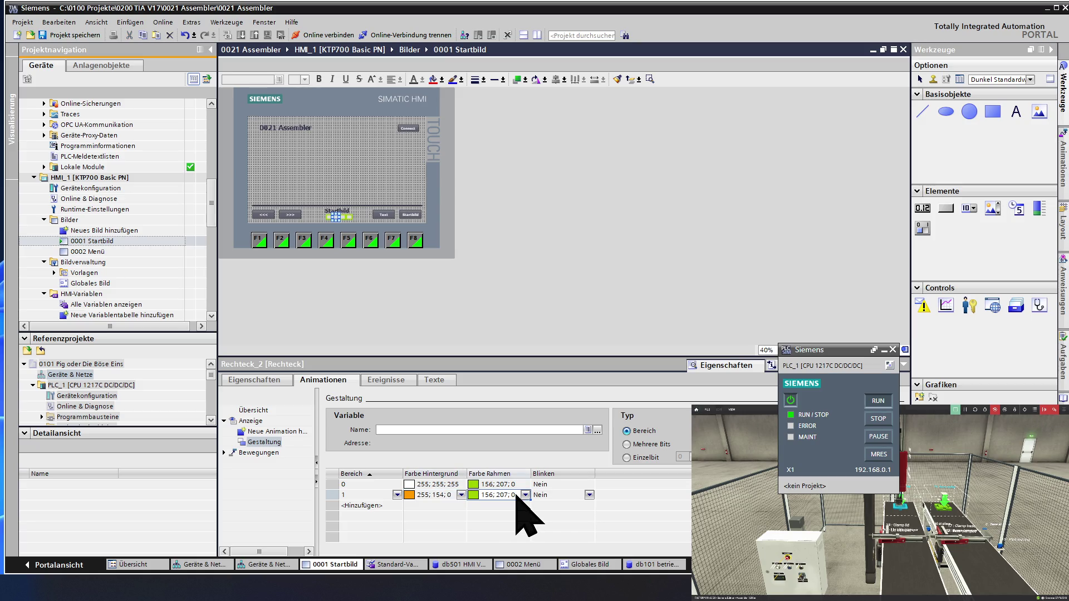
Set the value 1 and value 0 border colours to orange 255; 154; 0.
{"action": "left_click", "coordinate": [516, 494]}
{"action": "left_click", "coordinate": [516, 484]}
{"action": "left_click", "coordinate": [515, 484]}
{"action": "key", "text": "ctrl+v"}
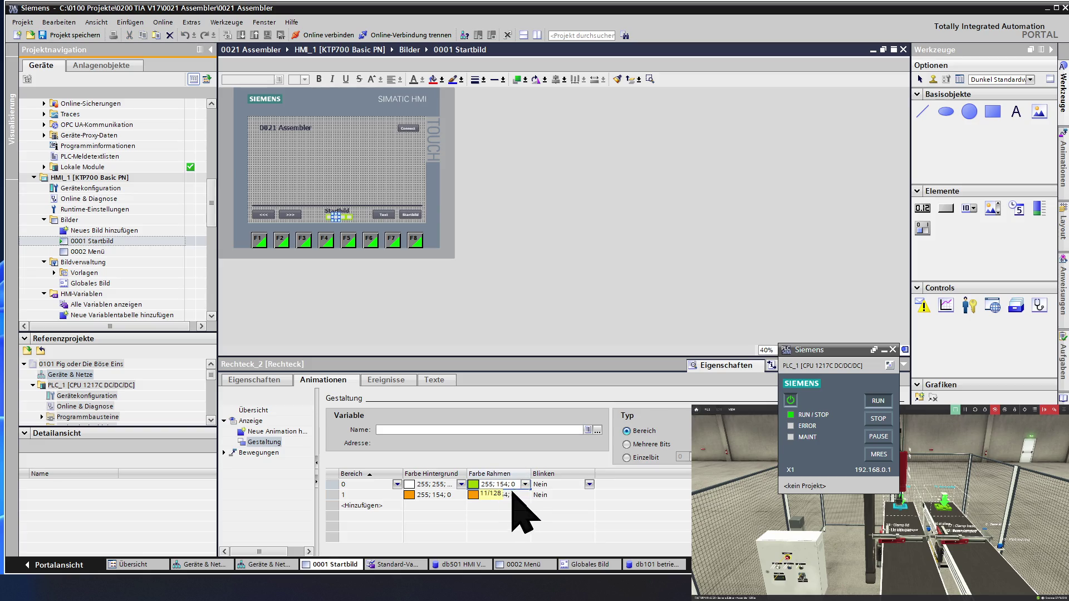
{"action": "left_click", "coordinate": [507, 494]}
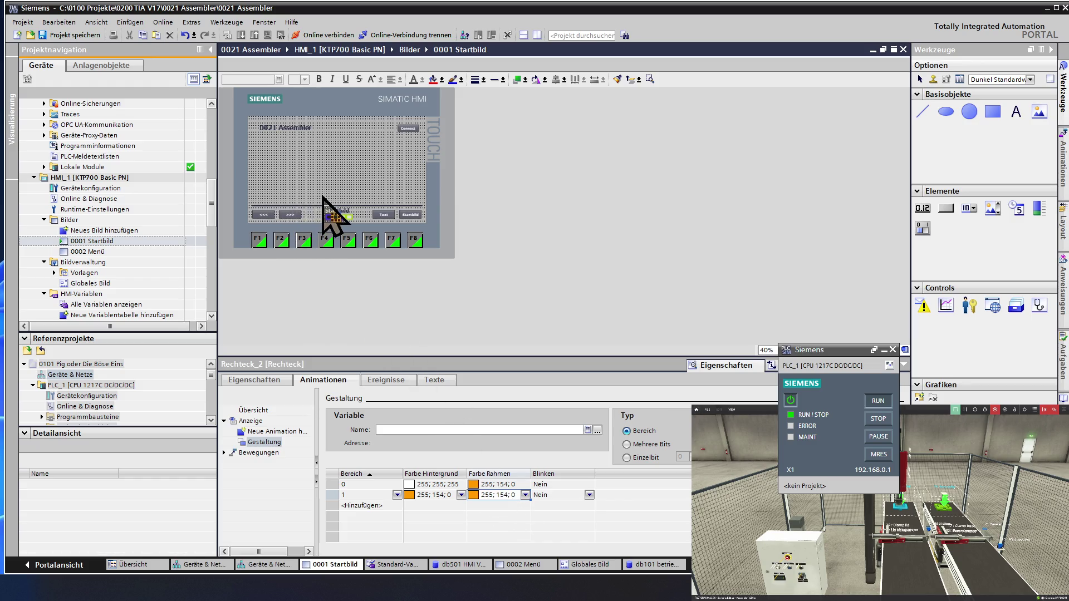
Reselect Rechteck_2 and view its general properties.
{"action": "left_click", "coordinate": [348, 229]}
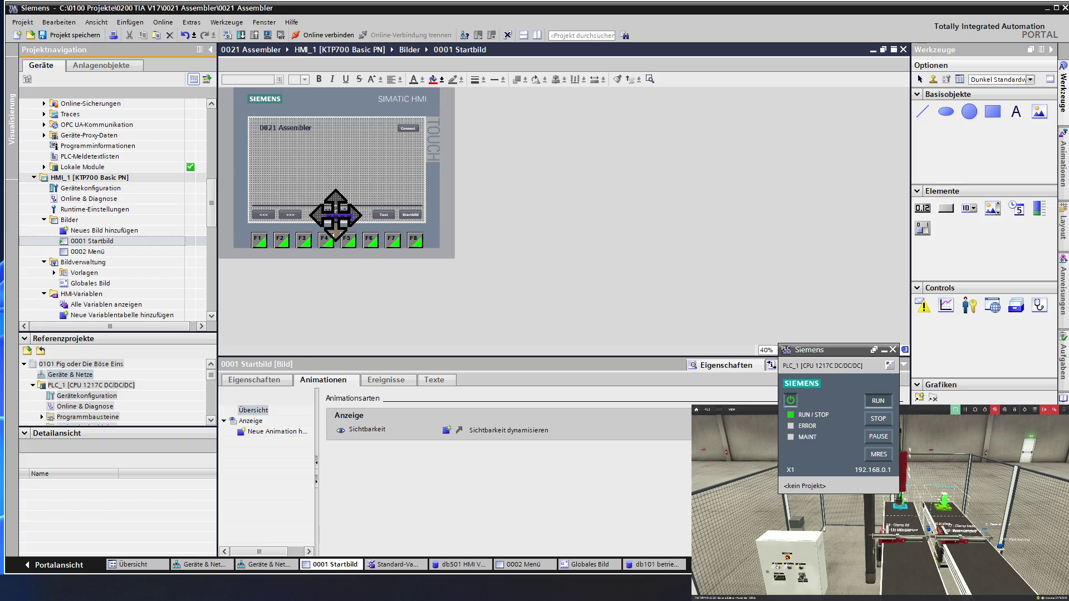
{"action": "left_click", "coordinate": [335, 216]}
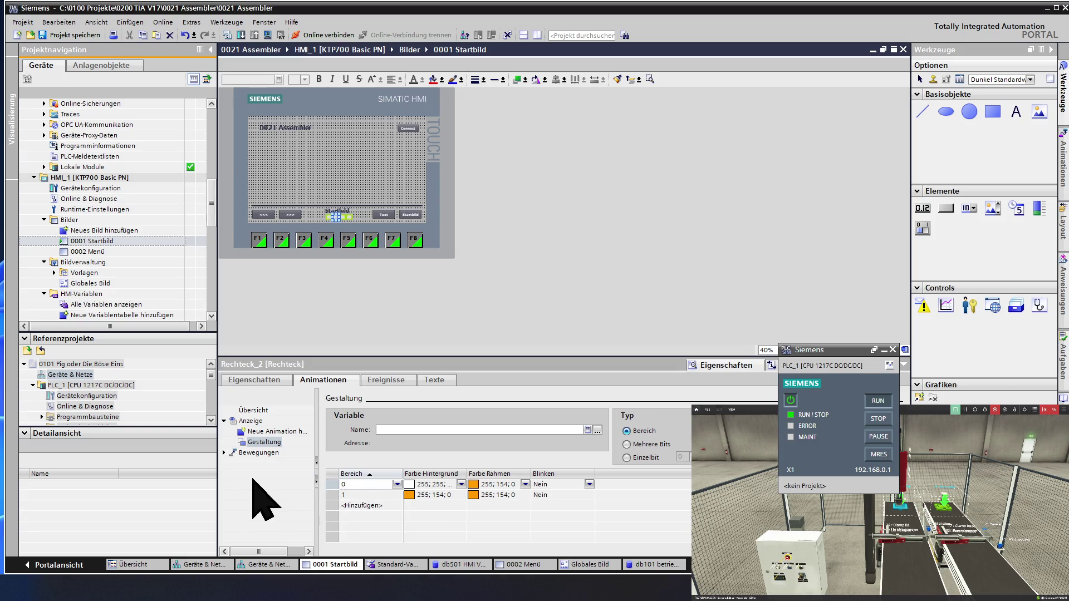
{"action": "left_click", "coordinate": [267, 382]}
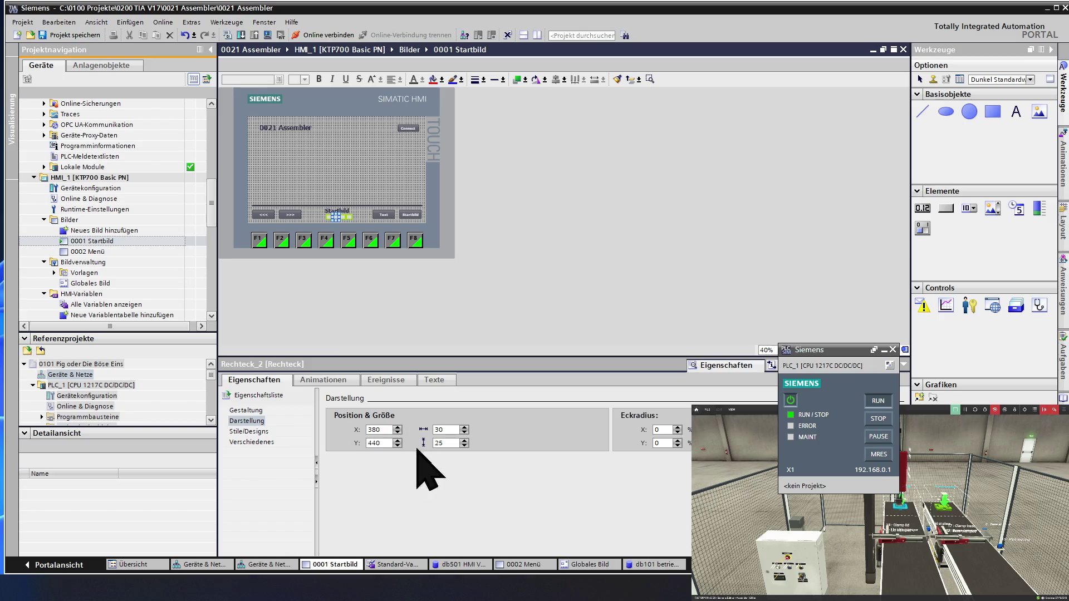
Check the static grey solid background, then select Rechteck_1 and open its colour animation.
{"action": "left_click", "coordinate": [246, 410]}
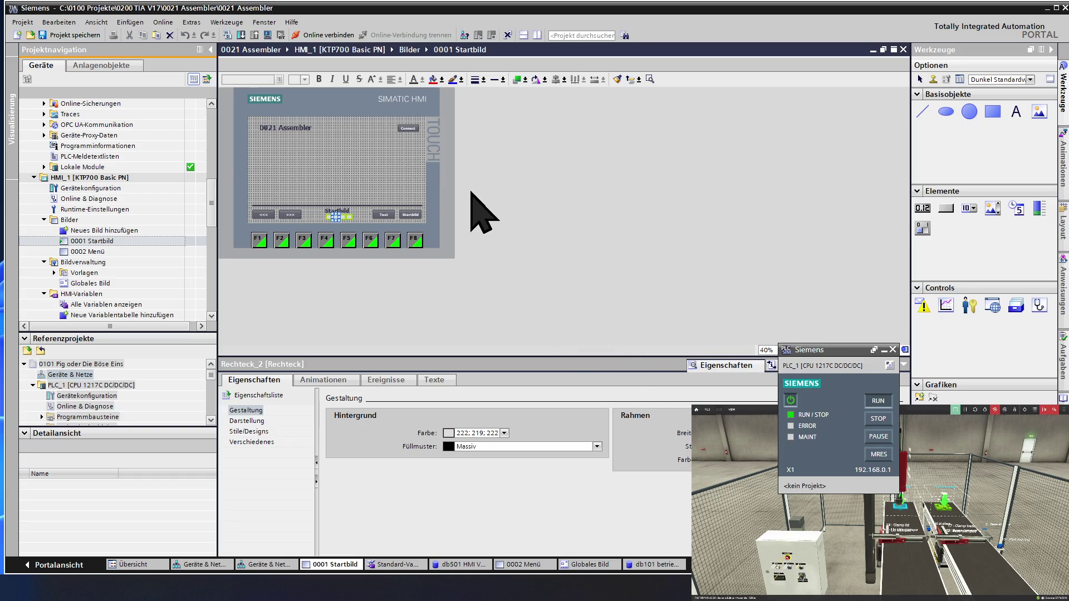
{"action": "left_click", "coordinate": [319, 163]}
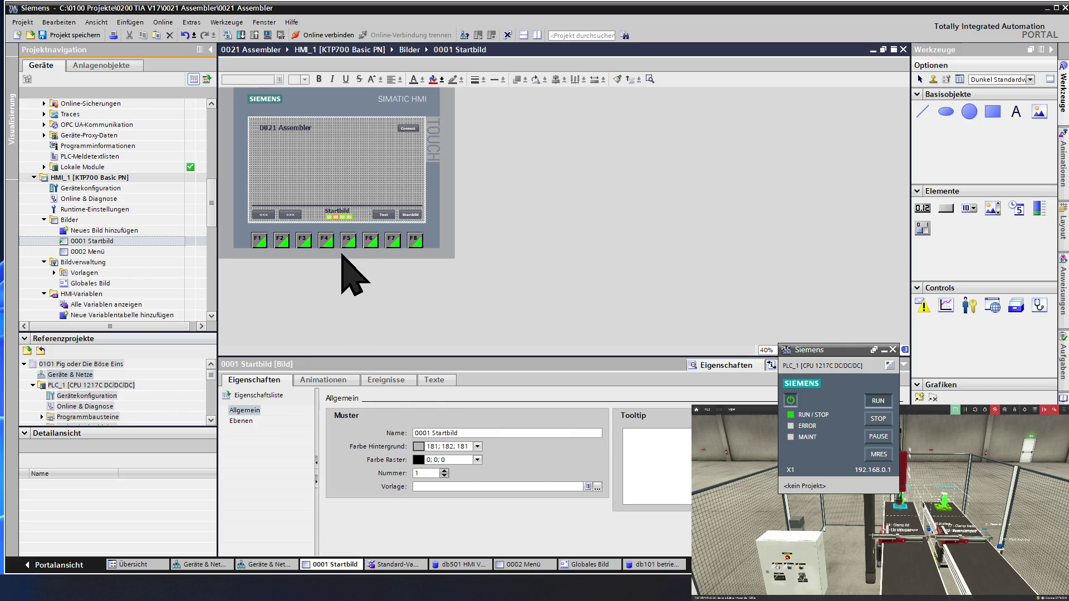
{"action": "left_click", "coordinate": [340, 217]}
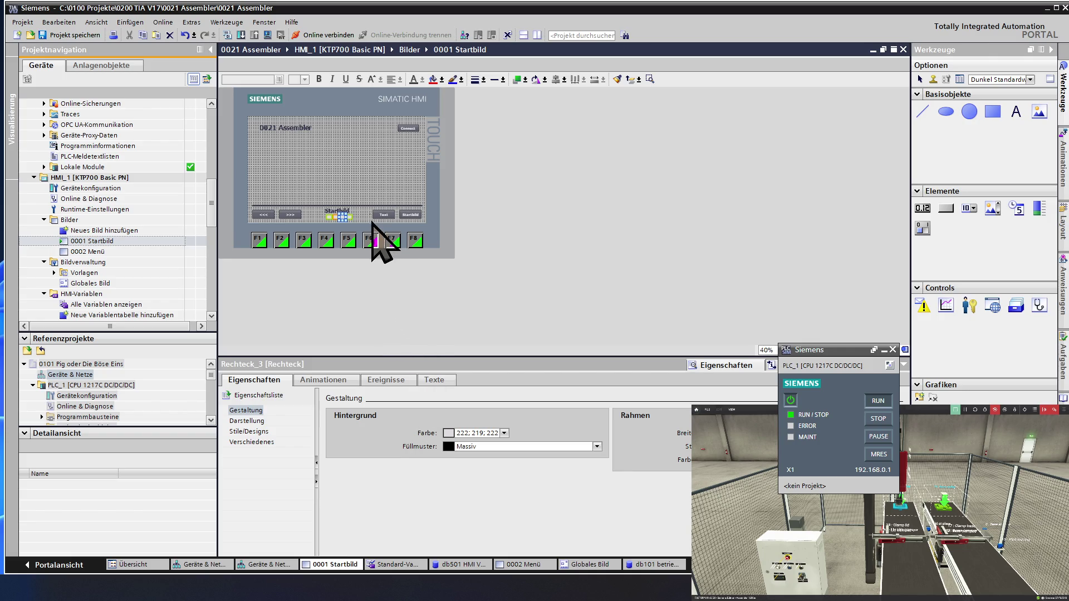
{"action": "left_click_drag", "start_coordinate": [365, 218], "coordinate": [321, 225]}
{"action": "left_click", "coordinate": [327, 222]}
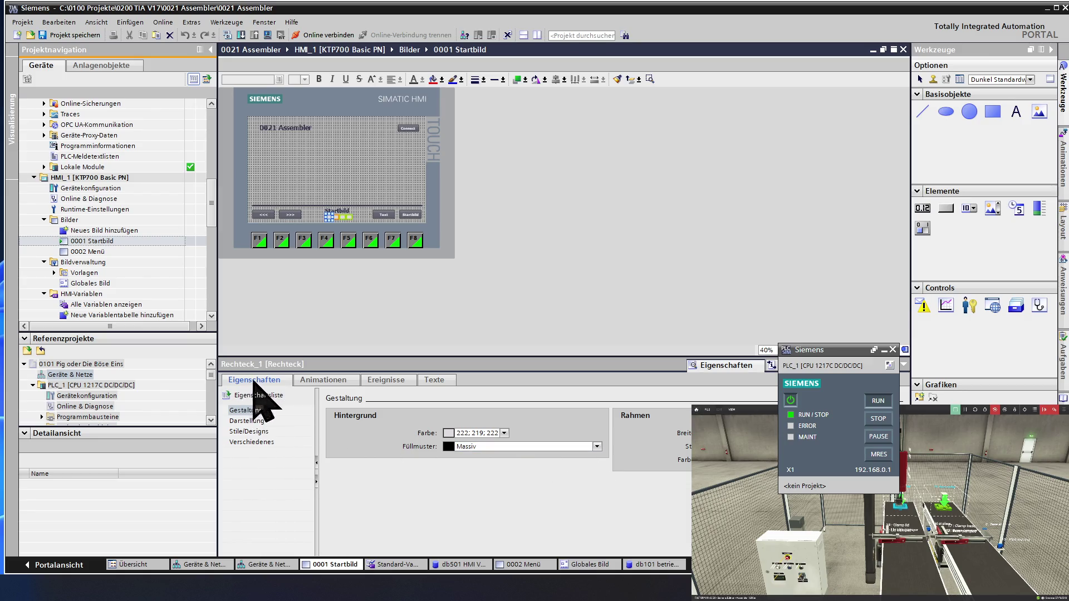
{"action": "left_click", "coordinate": [313, 381]}
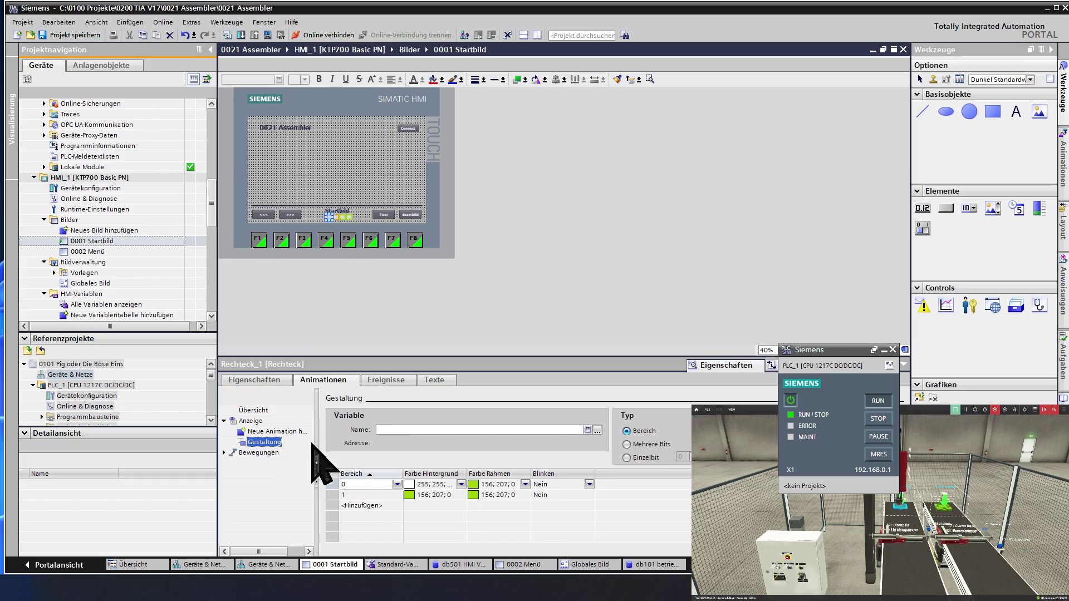
Set Rechteck_1's value 1 fill and border and value 0 border to 255; 154; 0.
{"action": "left_click", "coordinate": [435, 497]}
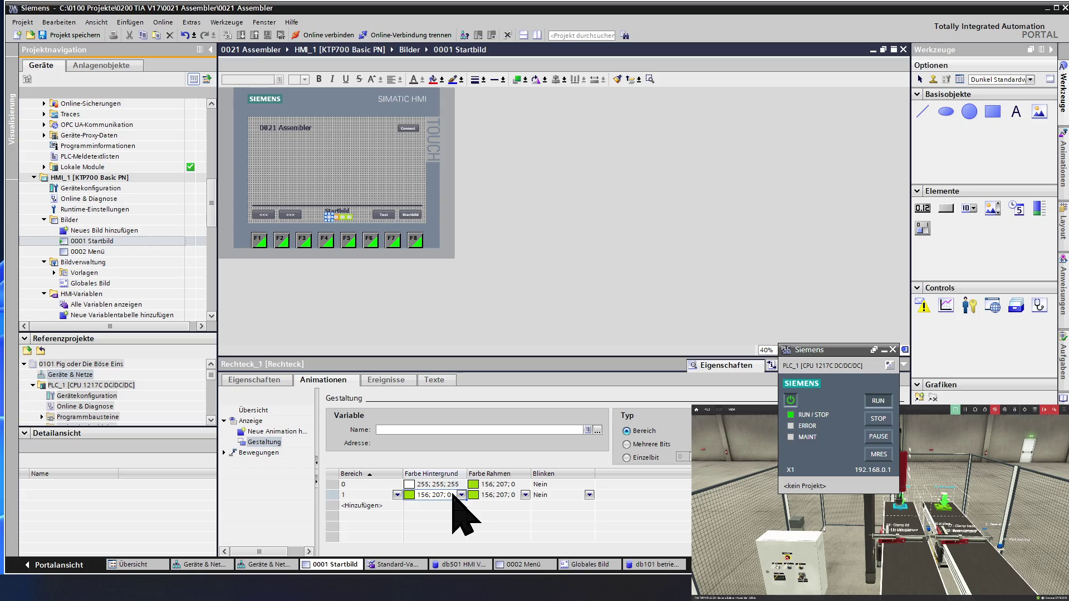
{"action": "left_click", "coordinate": [452, 495]}
{"action": "left_click", "coordinate": [490, 495]}
{"action": "type", "text": "255; 154; 0"}
{"action": "left_click", "coordinate": [500, 484]}
{"action": "type", "text": "255; 154; 0"}
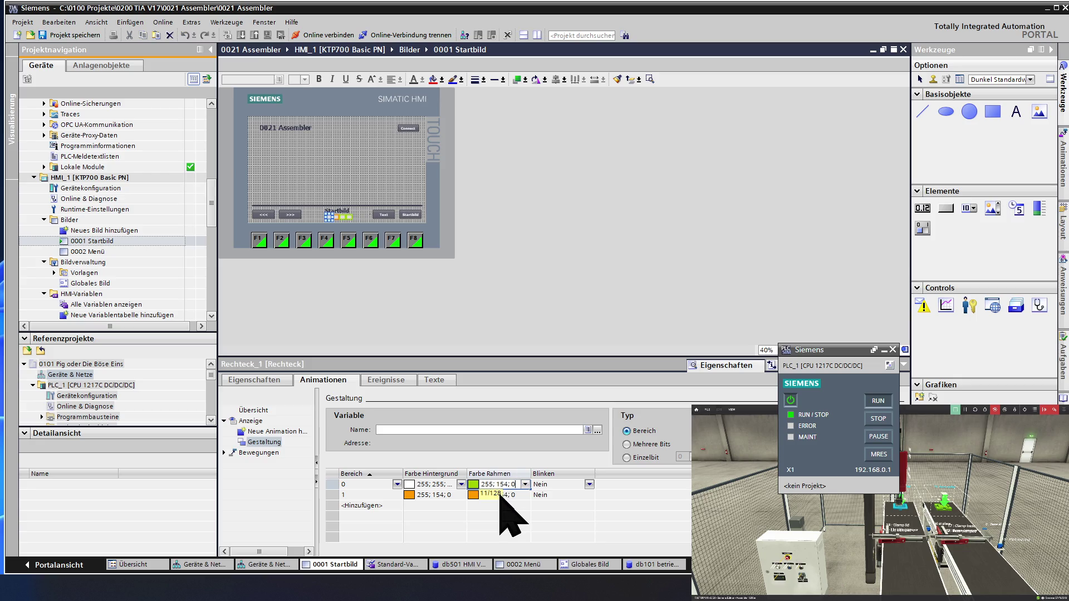
{"action": "left_click_drag", "start_coordinate": [518, 485], "coordinate": [482, 486]}
{"action": "key", "text": "ctrl+v"}
{"action": "left_click", "coordinate": [435, 495]}
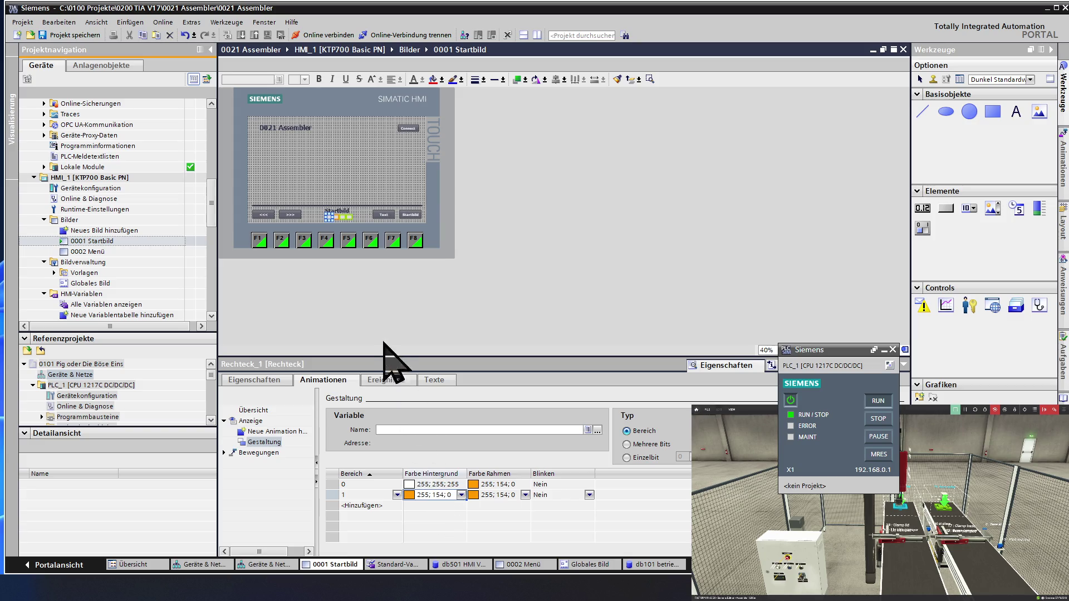
{"action": "left_click", "coordinate": [339, 220]}
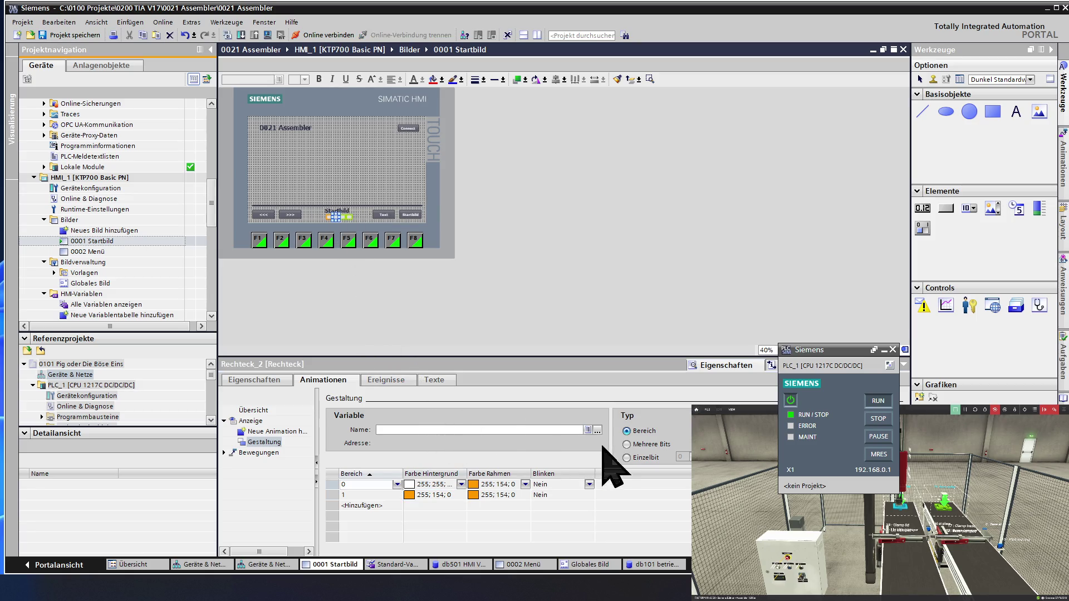
Set Rechteck_2's value 1 border and background back to green 156; 207; 0.
{"action": "left_click", "coordinate": [493, 496]}
{"action": "left_click", "coordinate": [526, 496]}
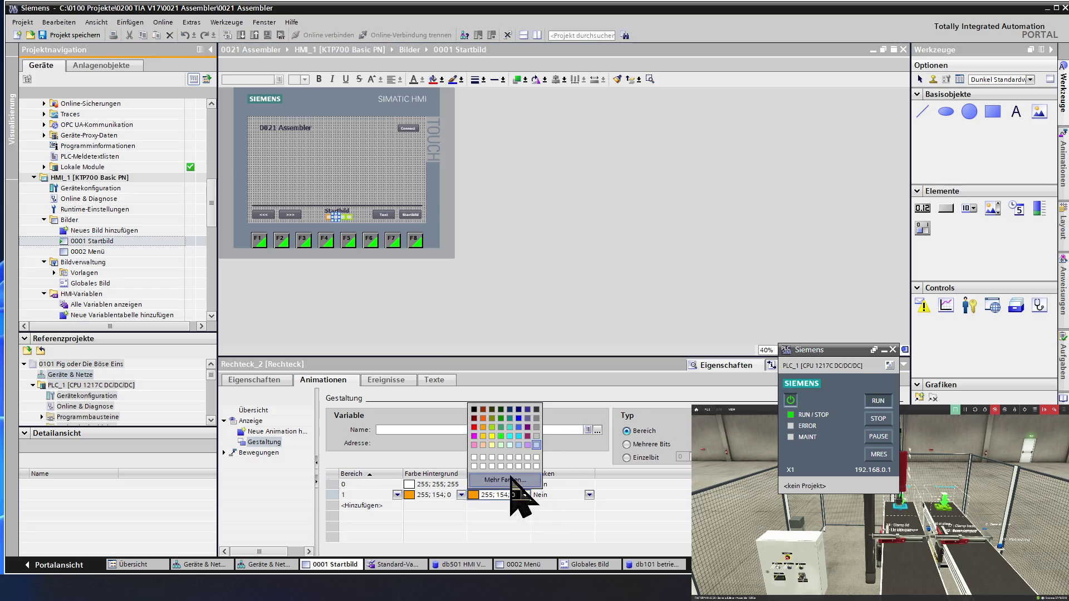
{"action": "left_click", "coordinate": [491, 427]}
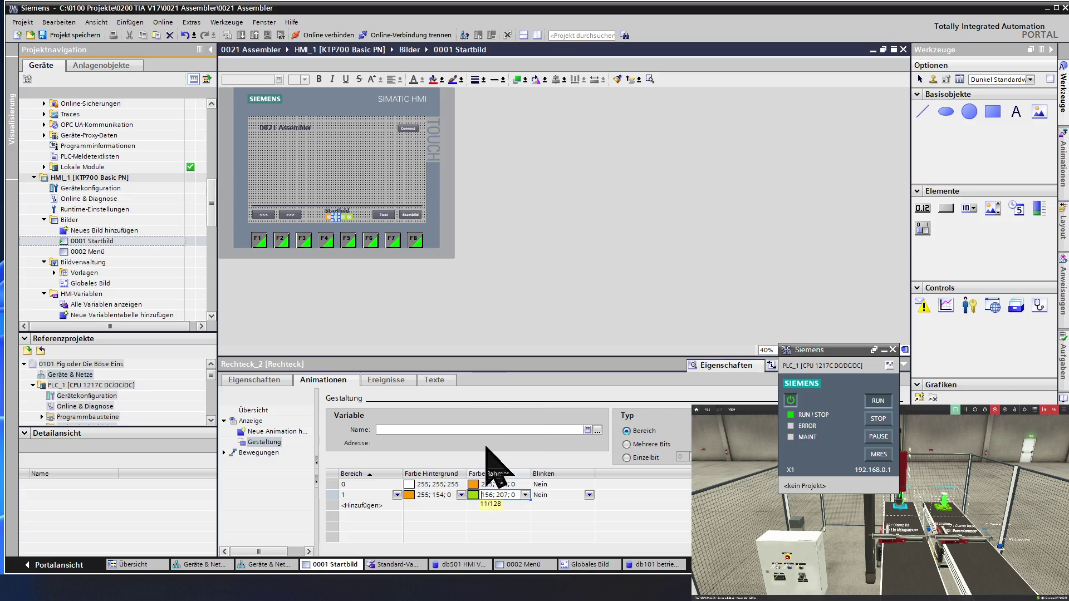
{"action": "left_click_drag", "start_coordinate": [509, 493], "coordinate": [481, 490]}
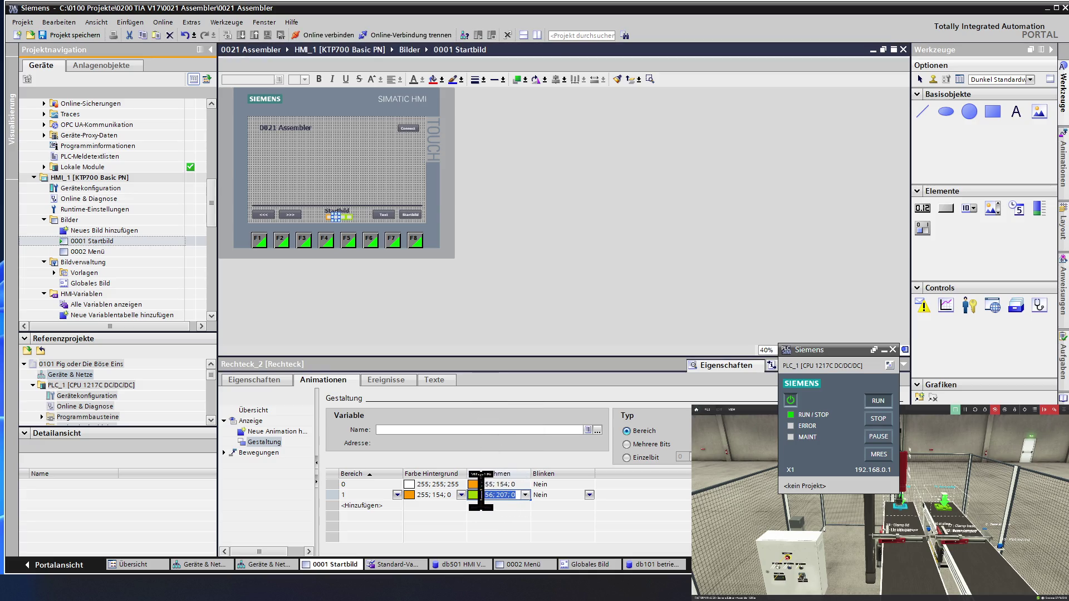
{"action": "left_click", "coordinate": [516, 483]}
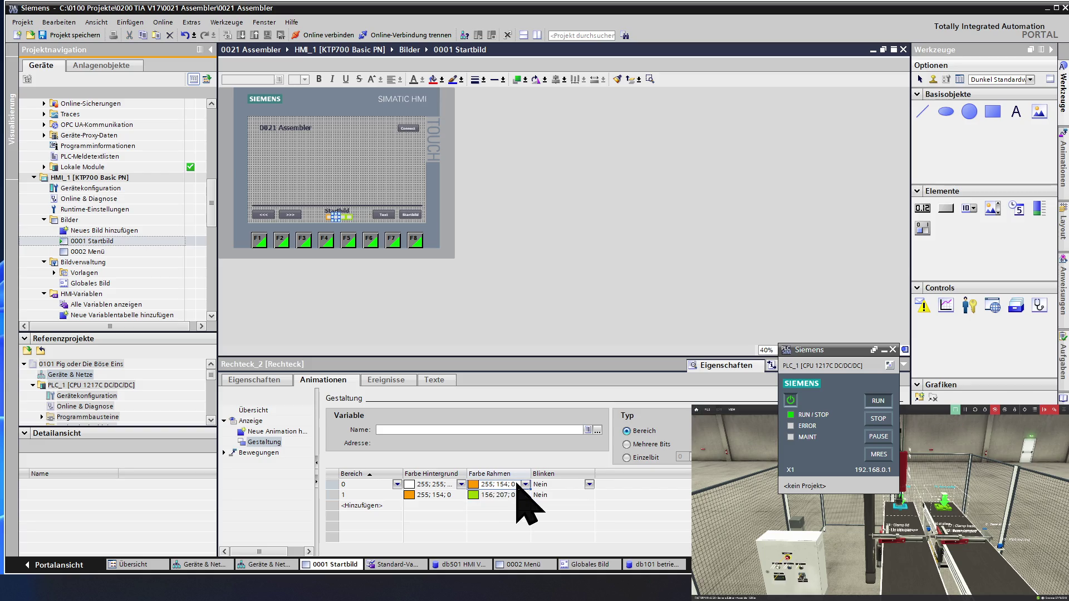
{"action": "left_click", "coordinate": [440, 495]}
{"action": "type", "text": "156; 207; 0"}
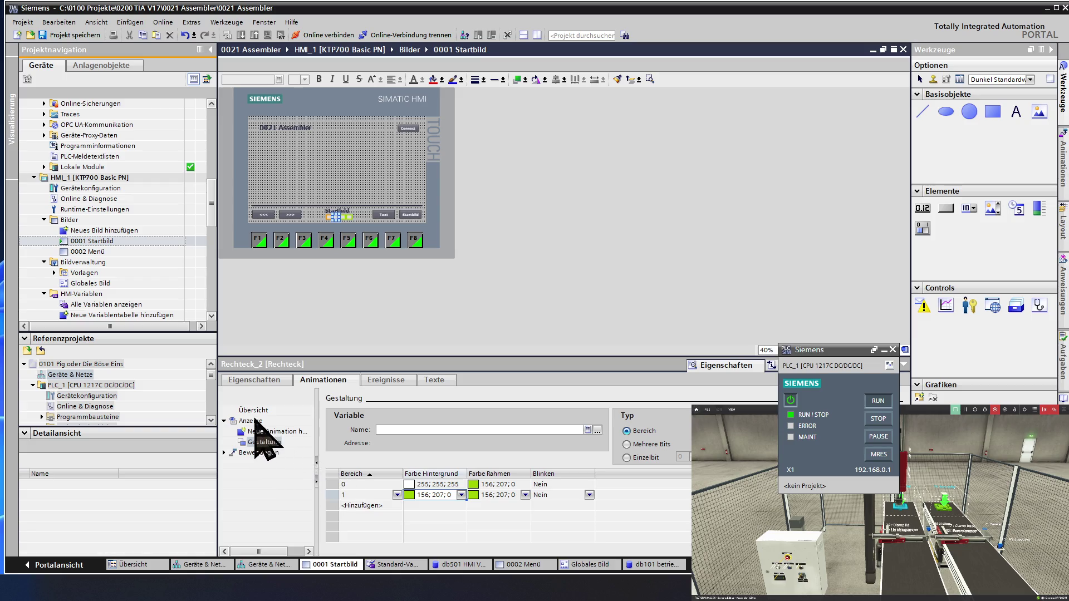
Select Rechteck_3, showing its static grey 222; 219; 222 Massiv background.
{"action": "left_click", "coordinate": [252, 381]}
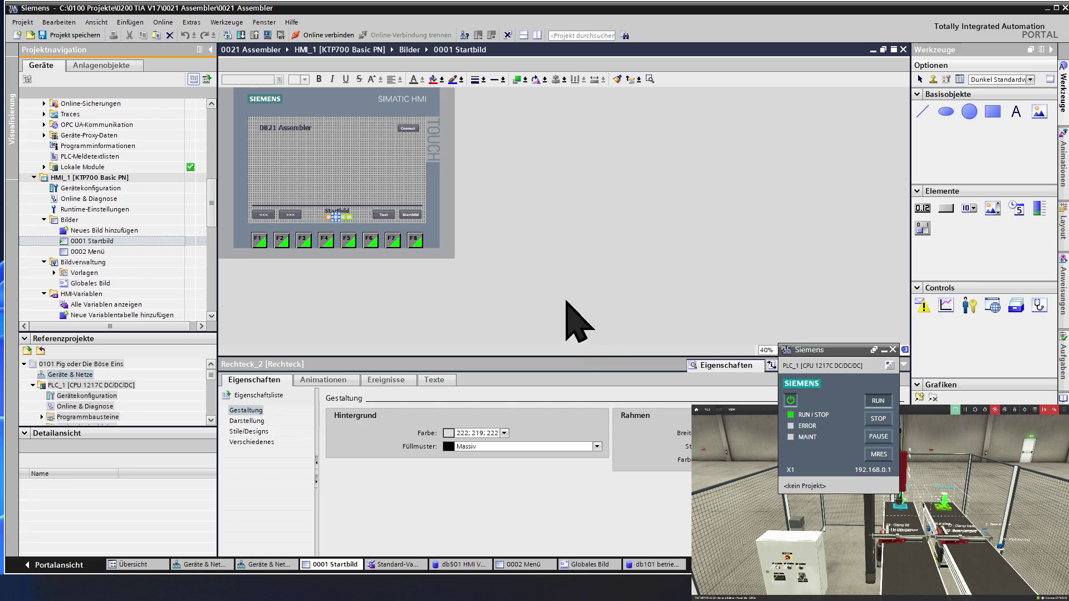
{"action": "left_click", "coordinate": [323, 190]}
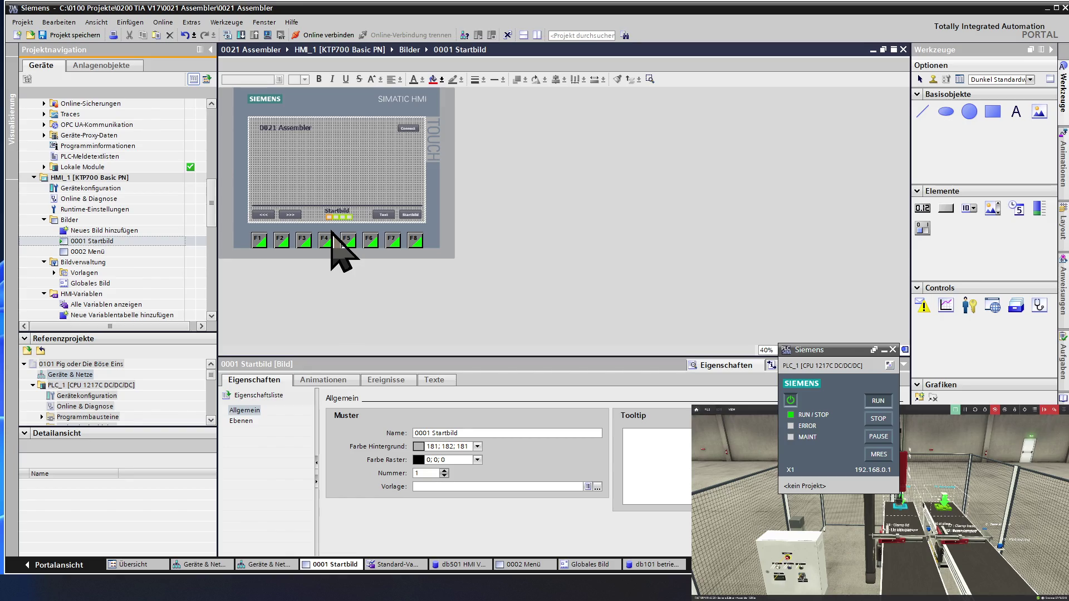
{"action": "left_click", "coordinate": [342, 218]}
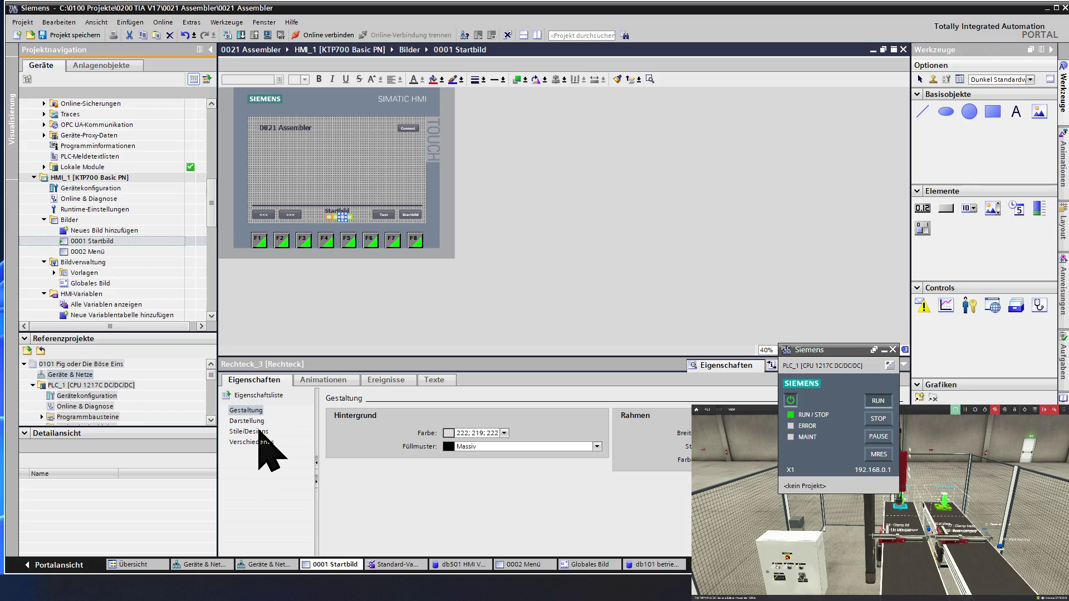
Paste red 255; 0; 0 into Rechteck_3's value 1 fill and both border colours.
{"action": "left_click", "coordinate": [322, 381]}
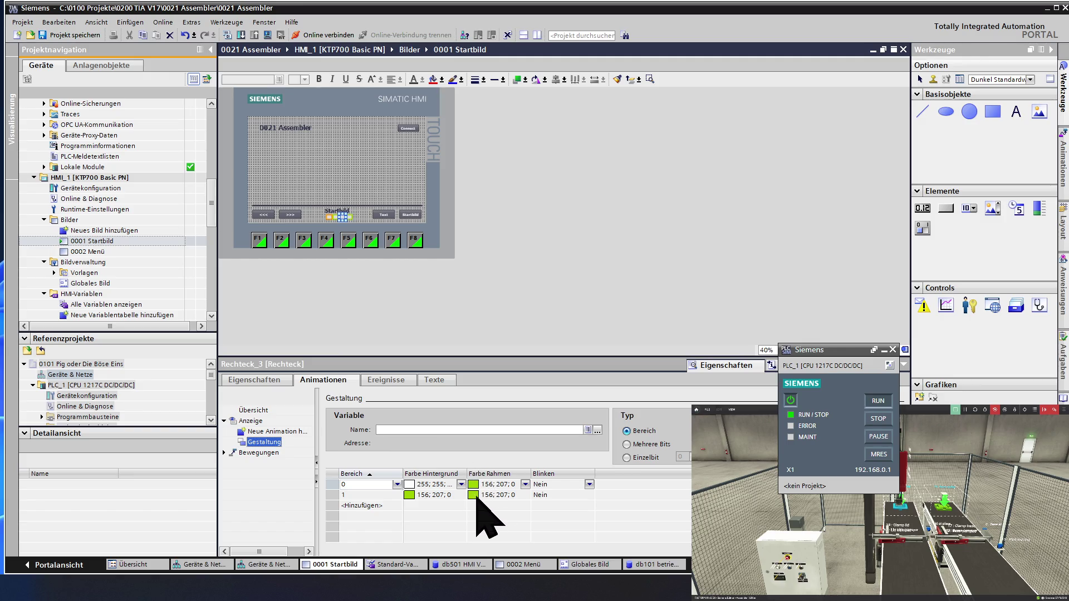
{"action": "left_click", "coordinate": [431, 495]}
{"action": "key", "text": "ctrl+v"}
{"action": "left_click", "coordinate": [494, 495]}
{"action": "type", "text": "255; 0; 0"}
{"action": "left_click", "coordinate": [496, 484]}
{"action": "type", "text": "255; 0; 0"}
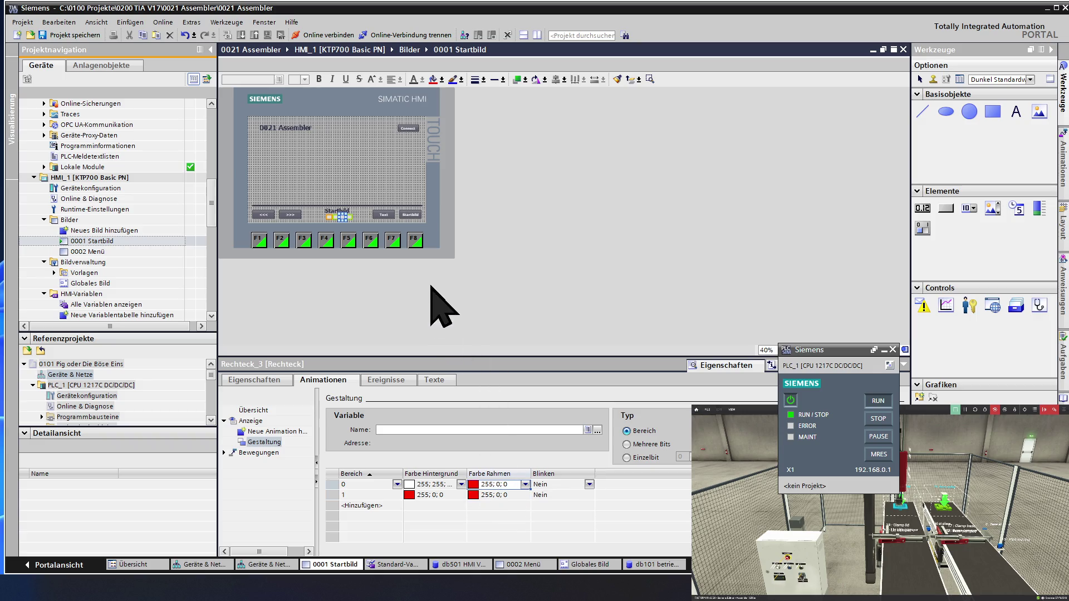
{"action": "left_click", "coordinate": [346, 189]}
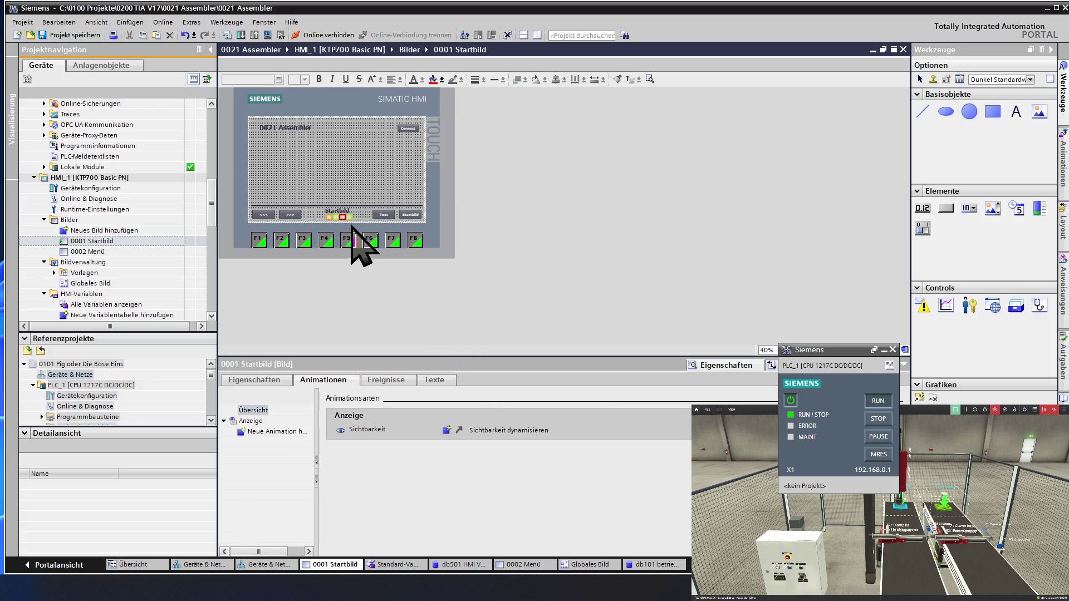
{"action": "left_click", "coordinate": [350, 220]}
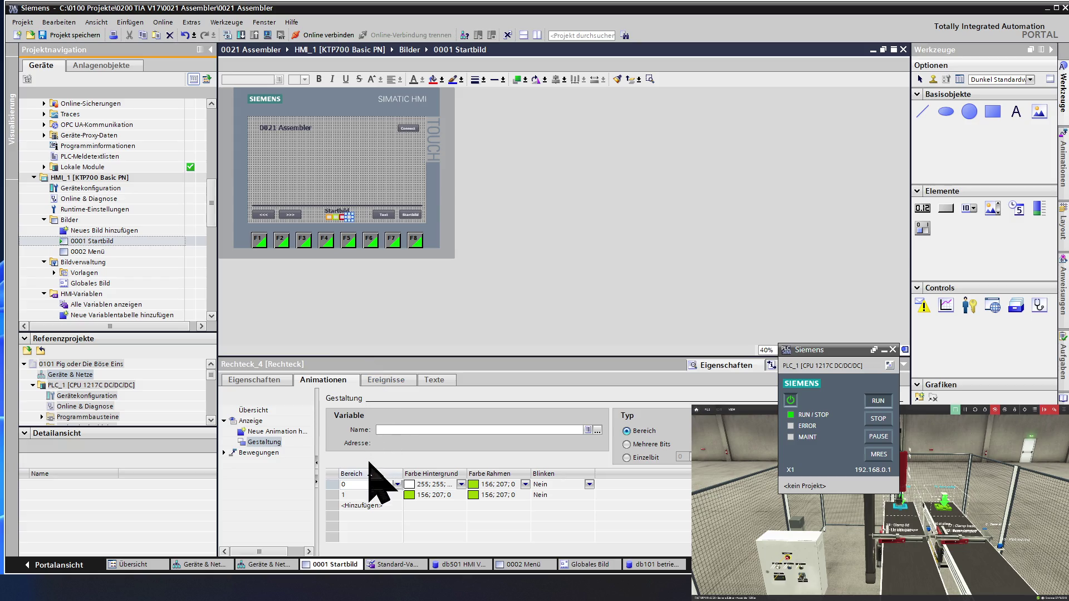
Try palette colours for Rechteck_4's range 1 background, settling on dark red 99; 0; 0.
{"action": "left_click", "coordinate": [445, 495]}
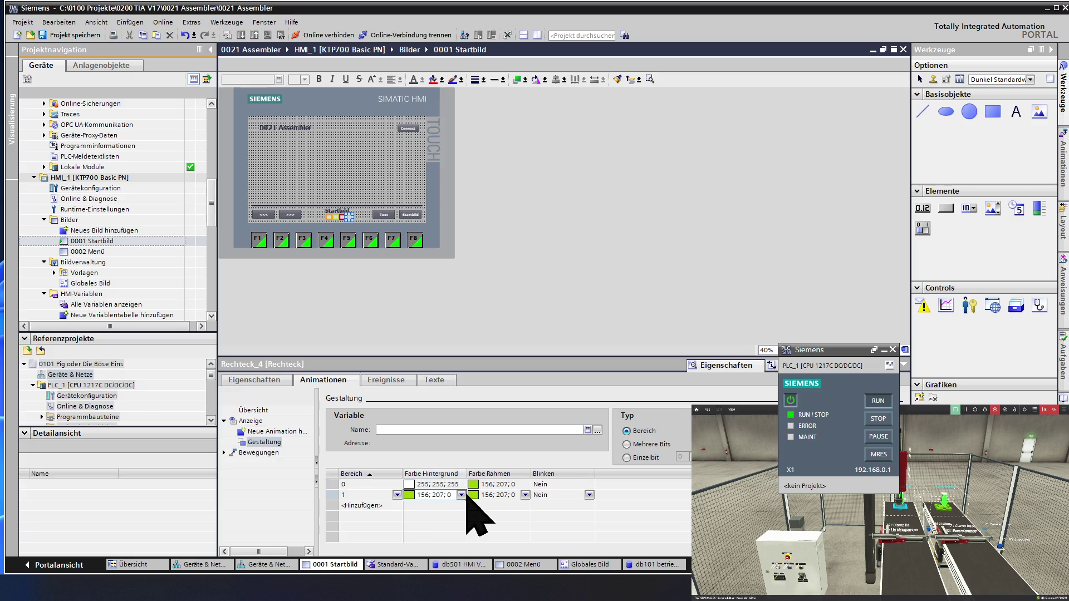
{"action": "left_click", "coordinate": [461, 495]}
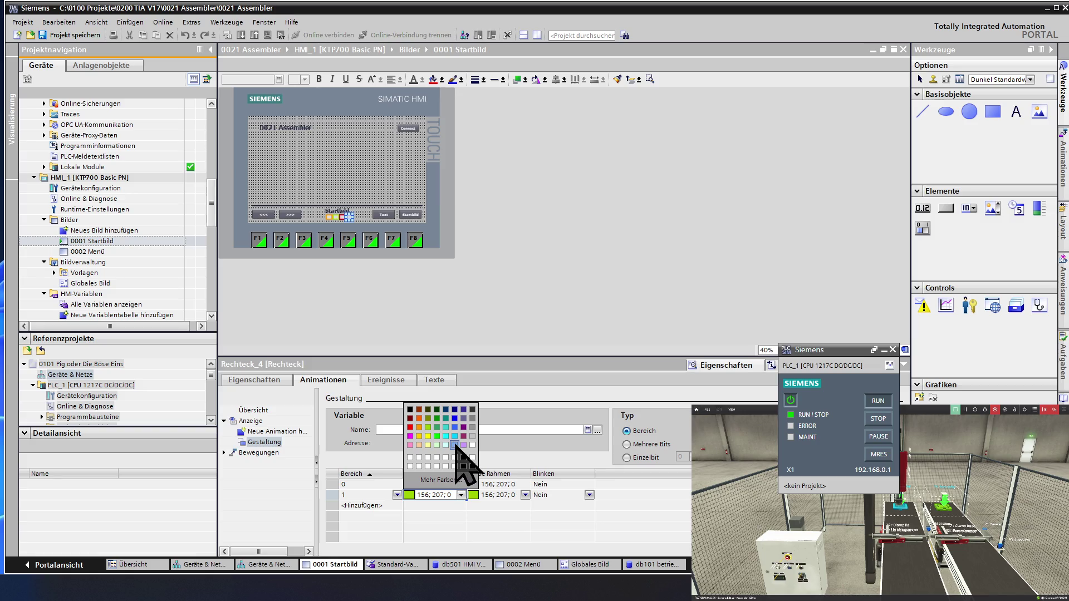
{"action": "left_click", "coordinate": [454, 446]}
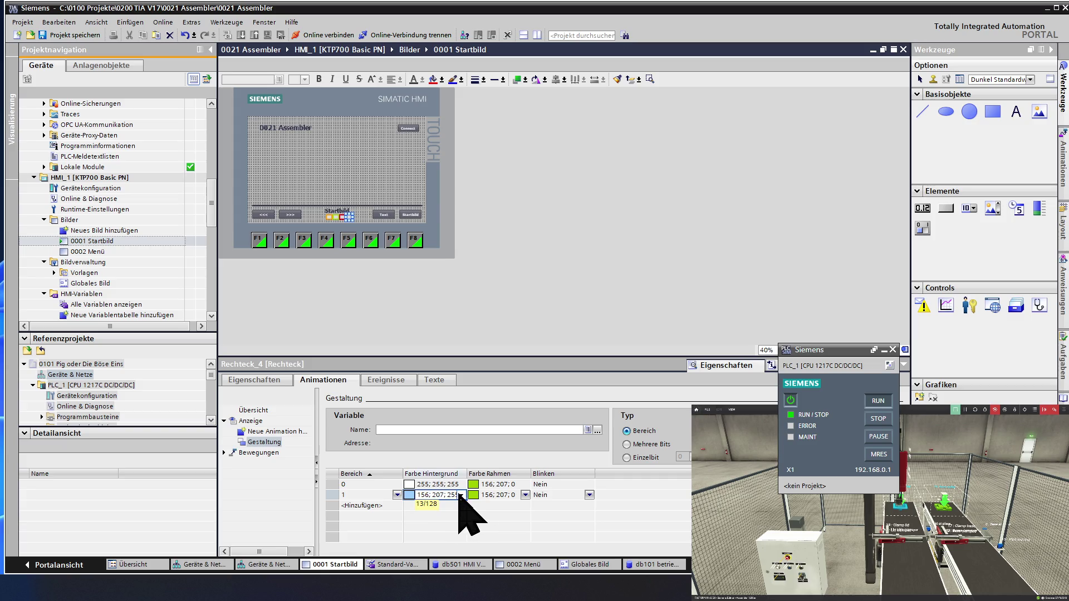
{"action": "left_click", "coordinate": [461, 494]}
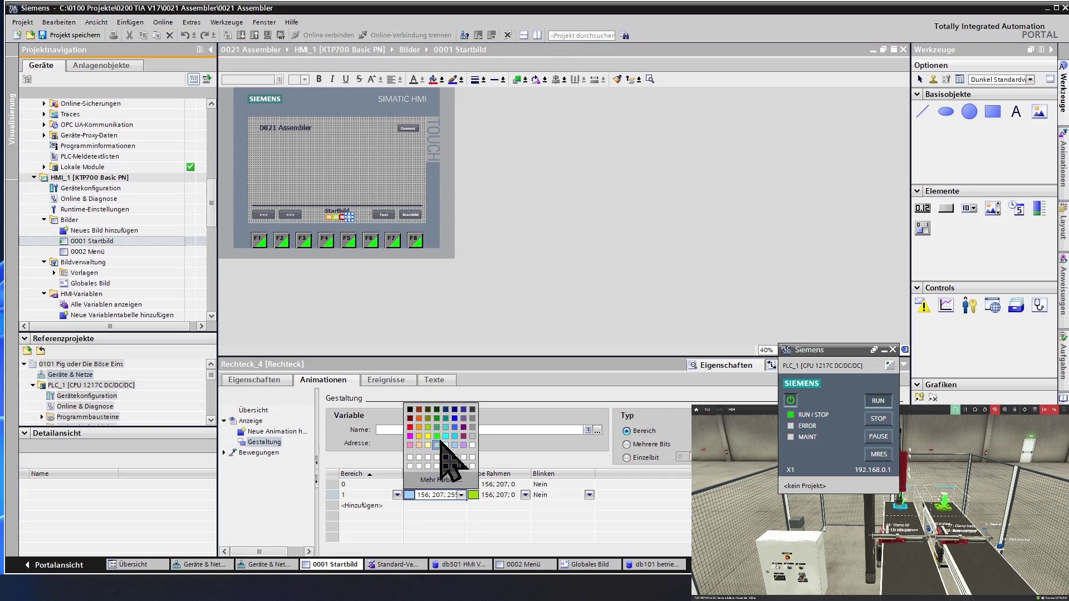
{"action": "left_click", "coordinate": [410, 411]}
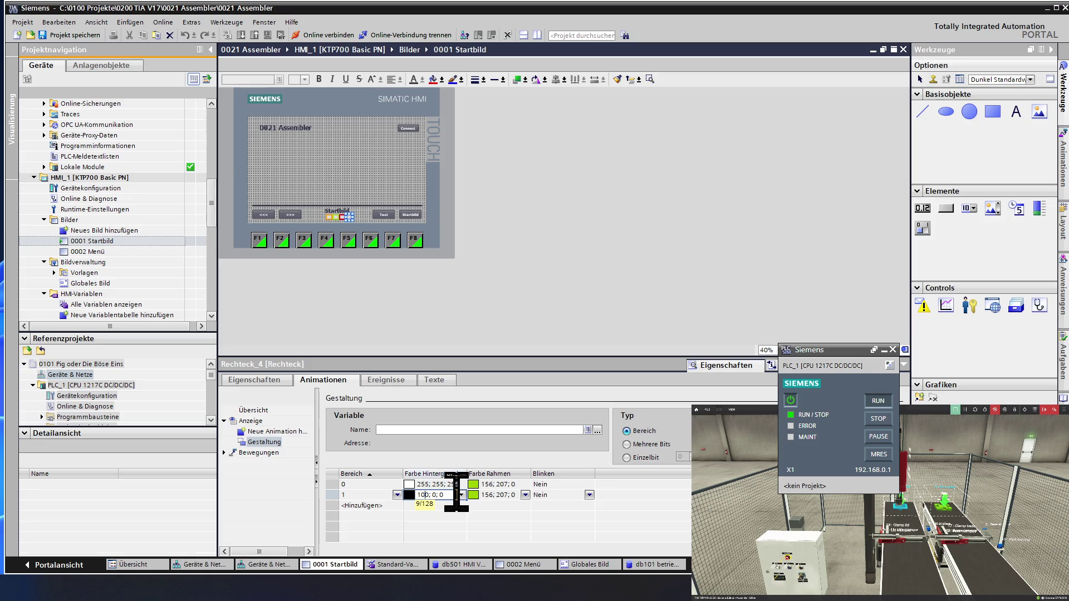
{"action": "left_click", "coordinate": [455, 486]}
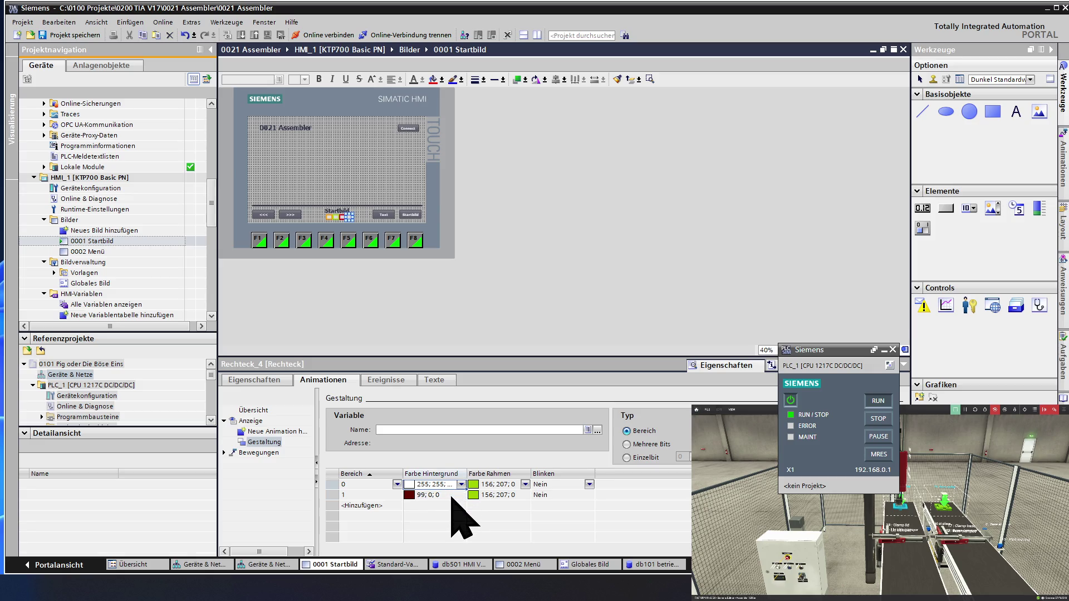
{"action": "left_click", "coordinate": [437, 495]}
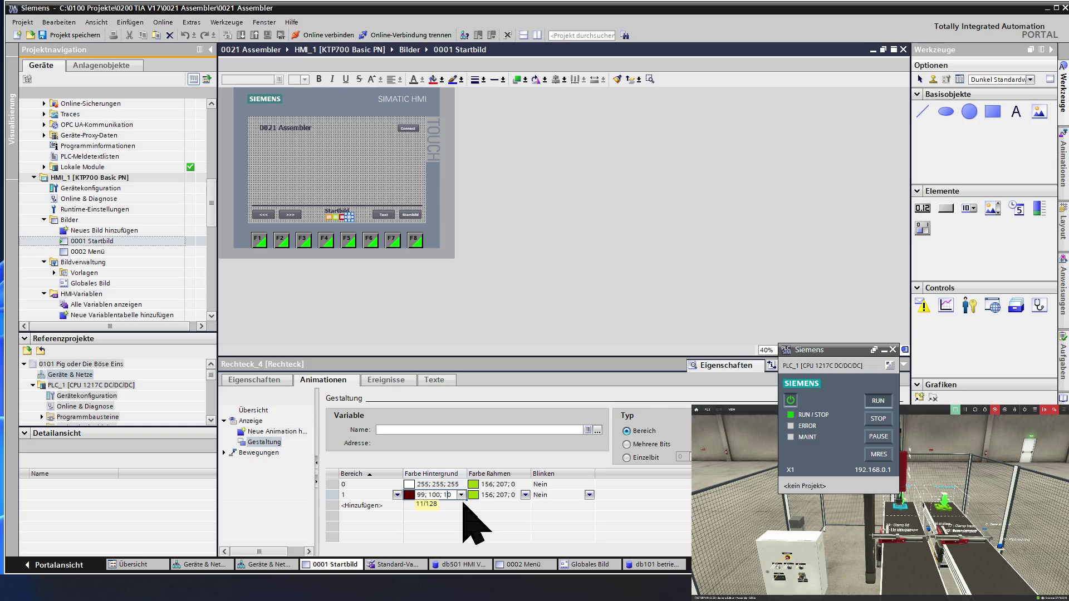
Change the range 1 background to grey 99; 101; 99 and open the custom colour chooser.
{"action": "left_click", "coordinate": [433, 484]}
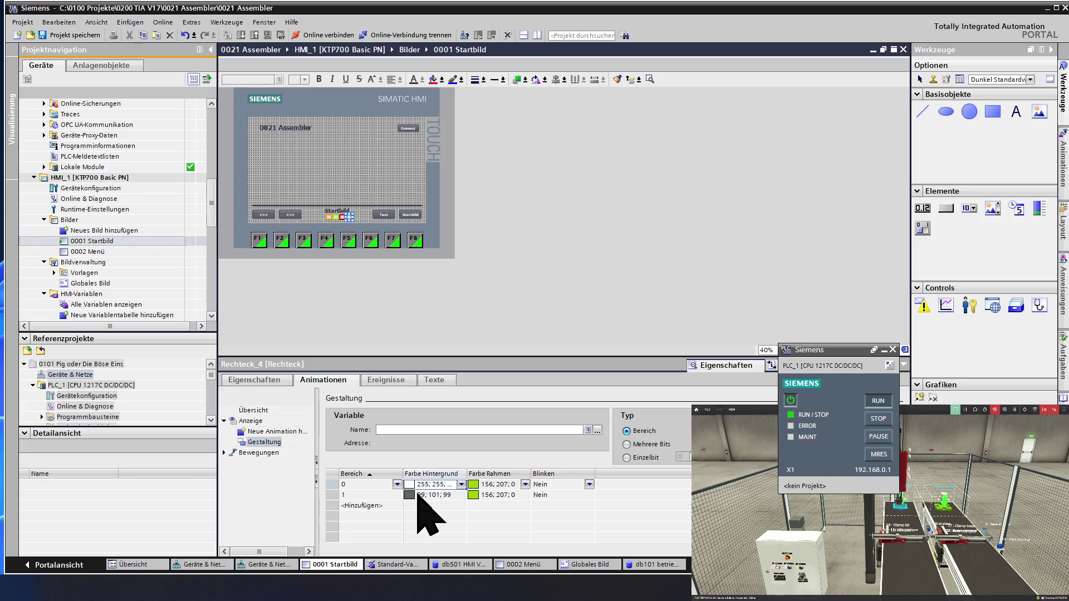
{"action": "double_click", "coordinate": [420, 495]}
{"action": "left_click", "coordinate": [420, 495]}
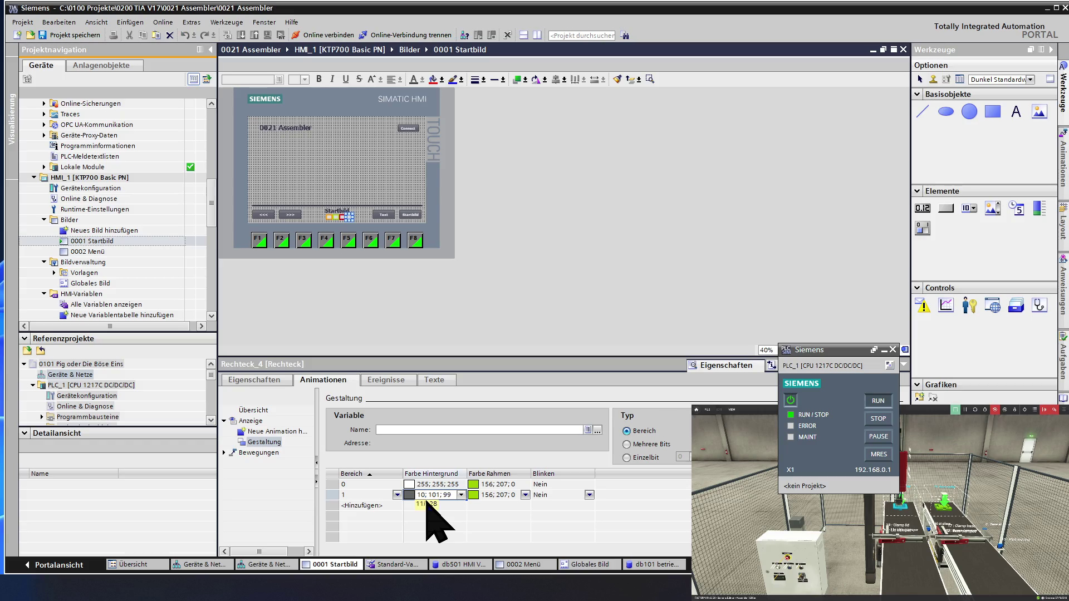
{"action": "left_click", "coordinate": [427, 504]}
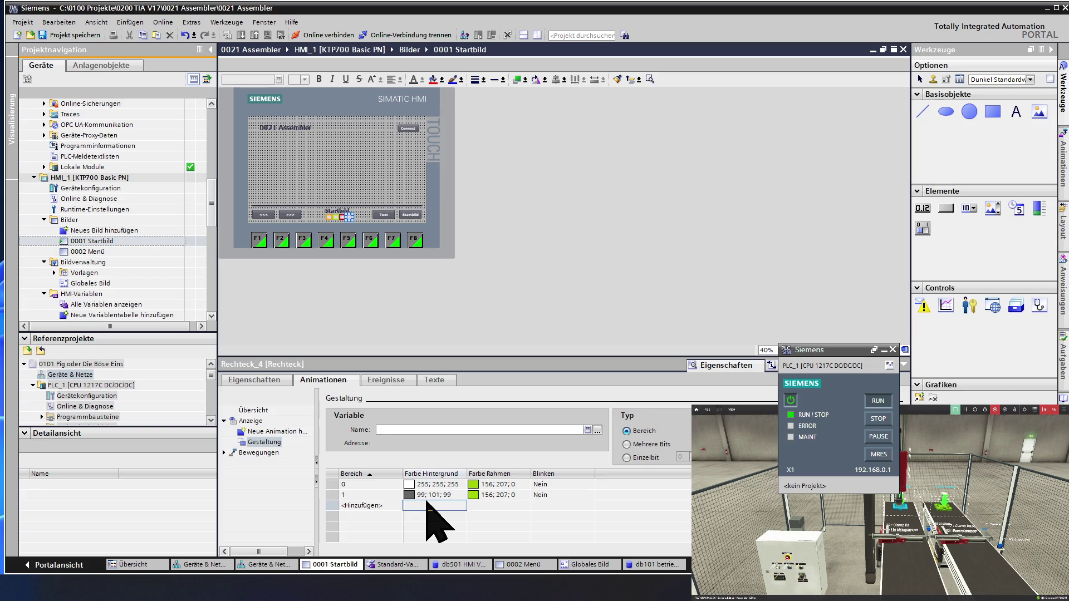
{"action": "left_click", "coordinate": [450, 495]}
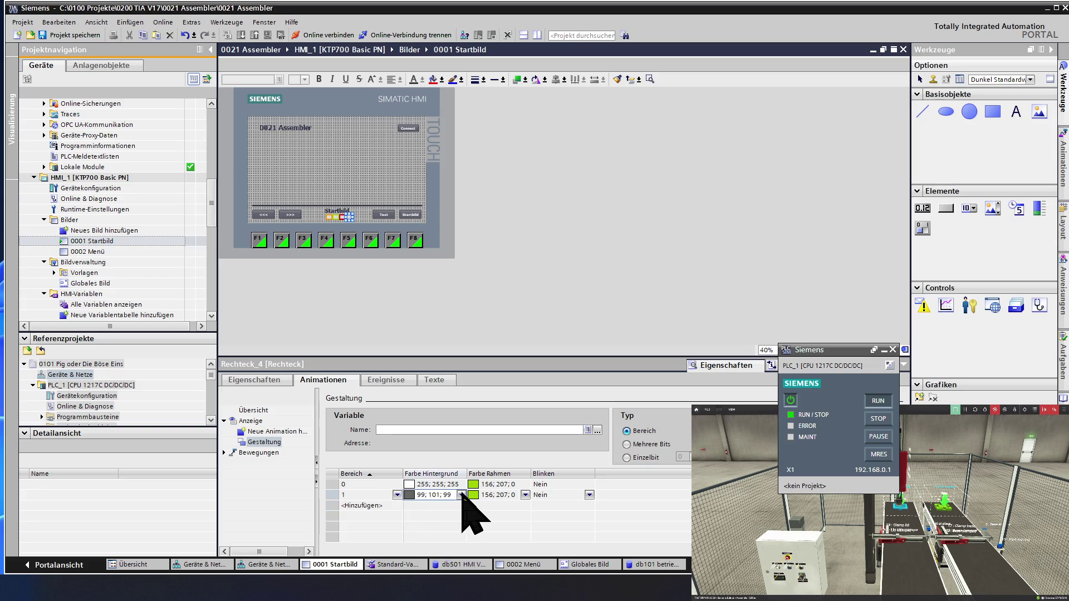
{"action": "left_click", "coordinate": [461, 495]}
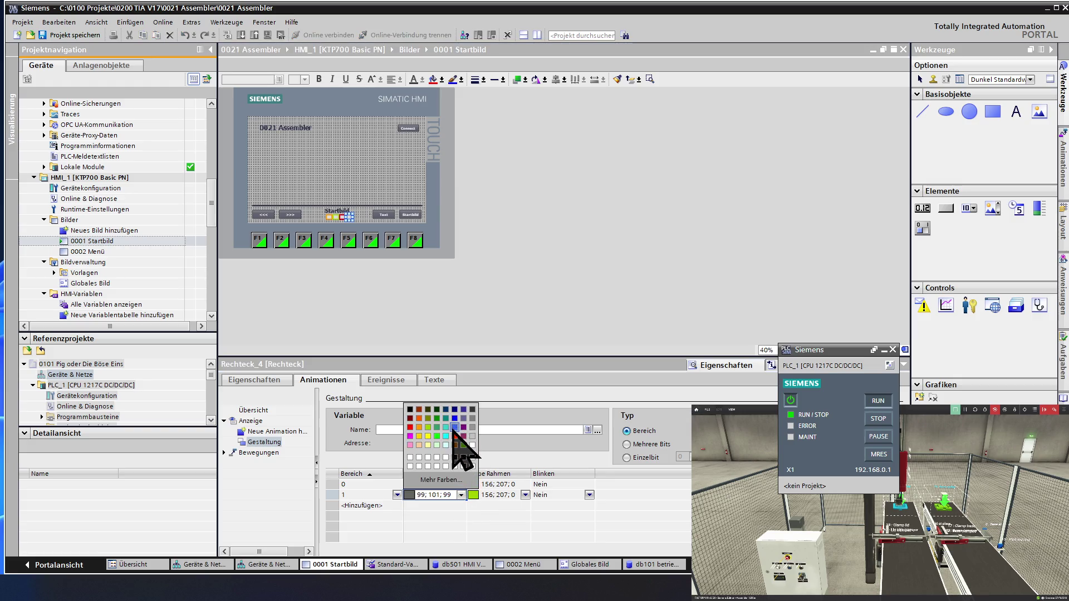
{"action": "left_click", "coordinate": [441, 480]}
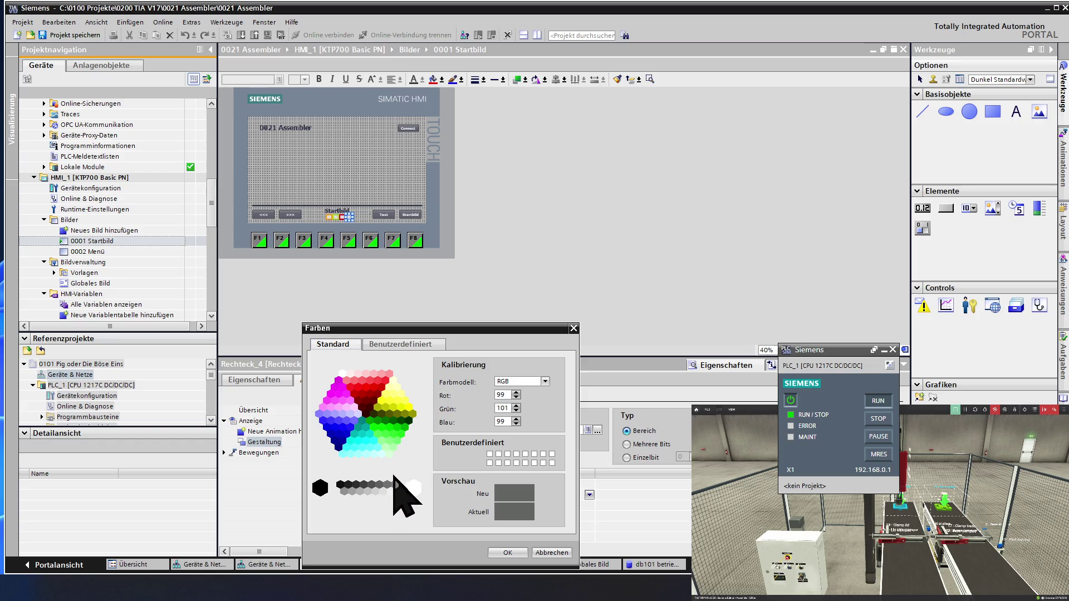
{"action": "left_click", "coordinate": [352, 491]}
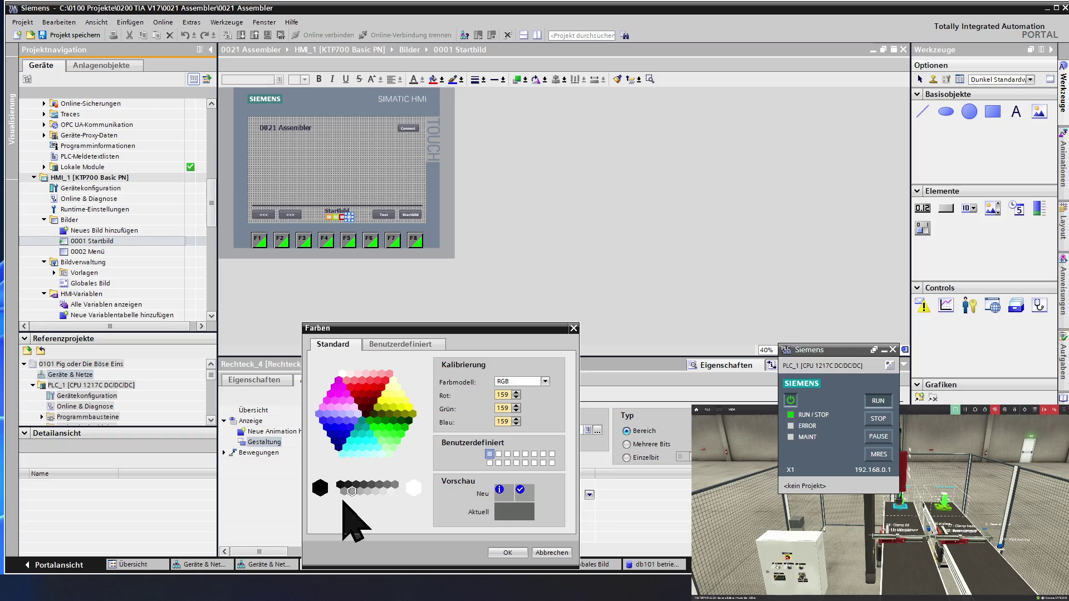
{"action": "left_click", "coordinate": [376, 491]}
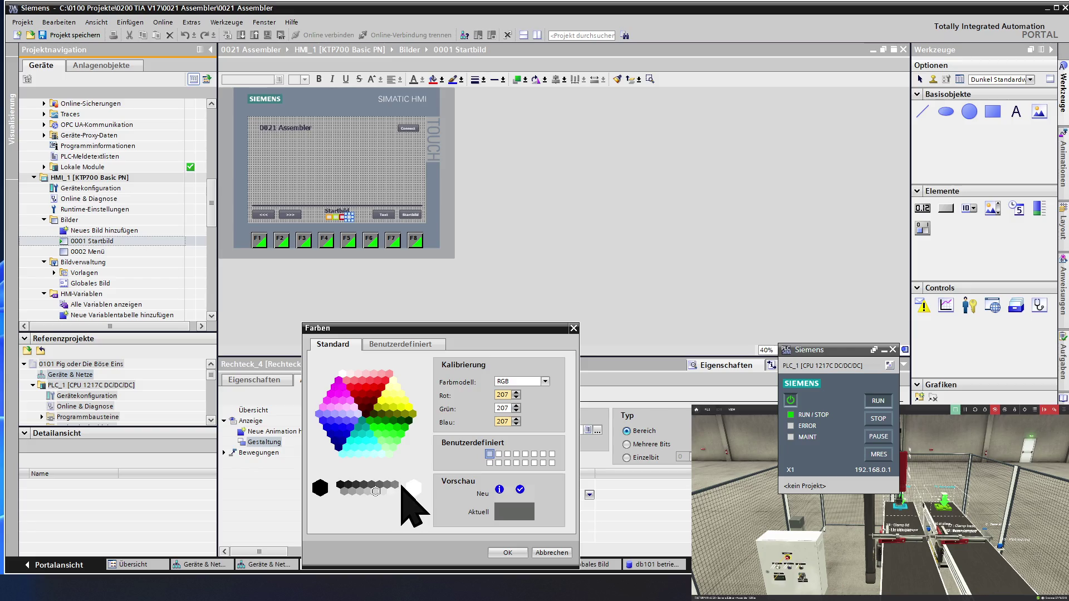
{"action": "left_click", "coordinate": [369, 490]}
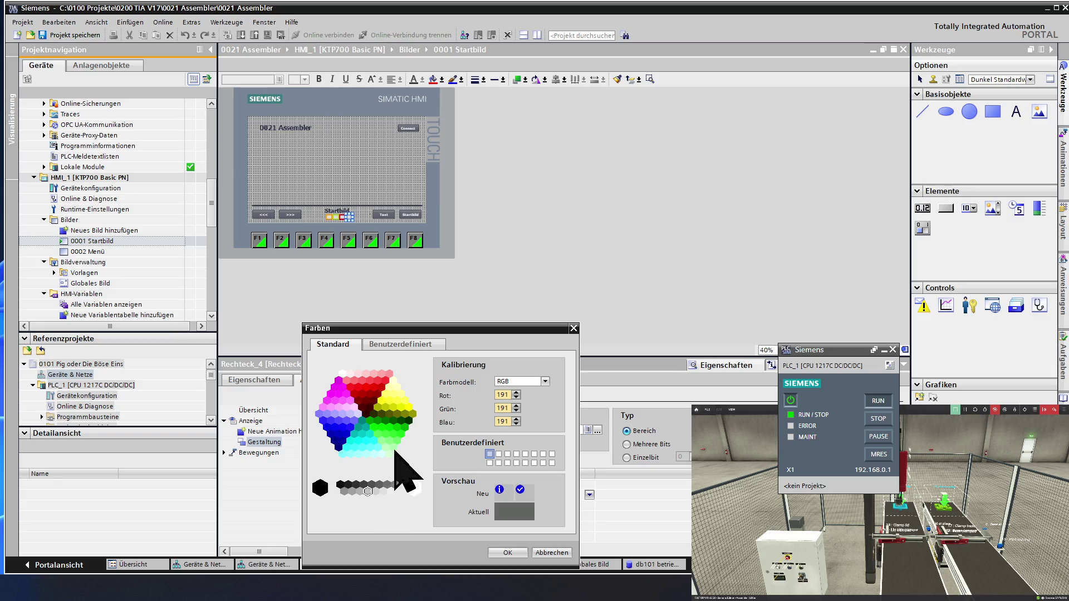
{"action": "left_click", "coordinate": [384, 490]}
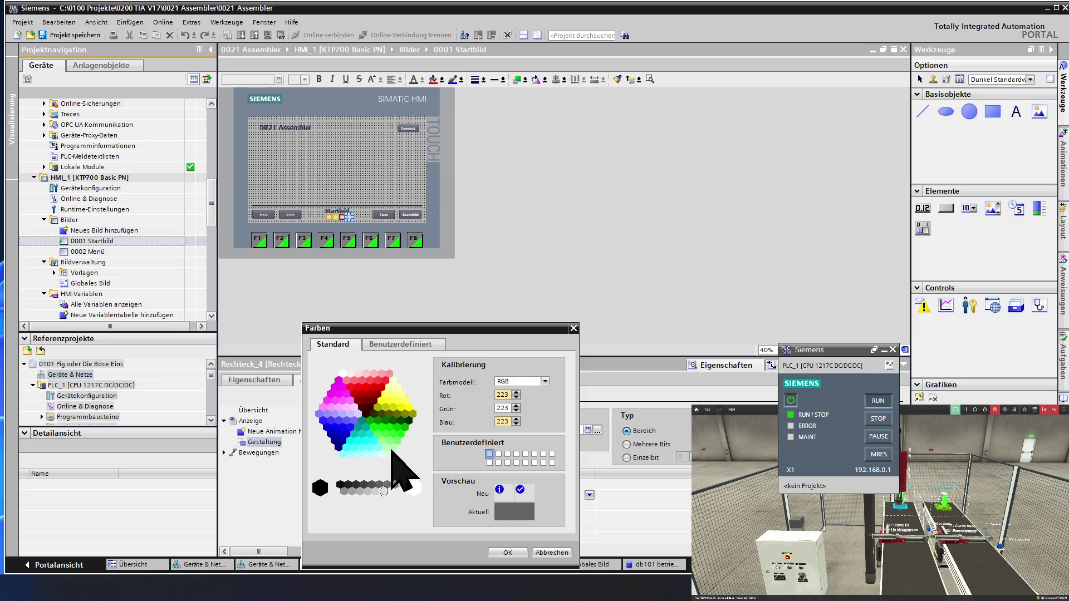
{"action": "left_click", "coordinate": [375, 491]}
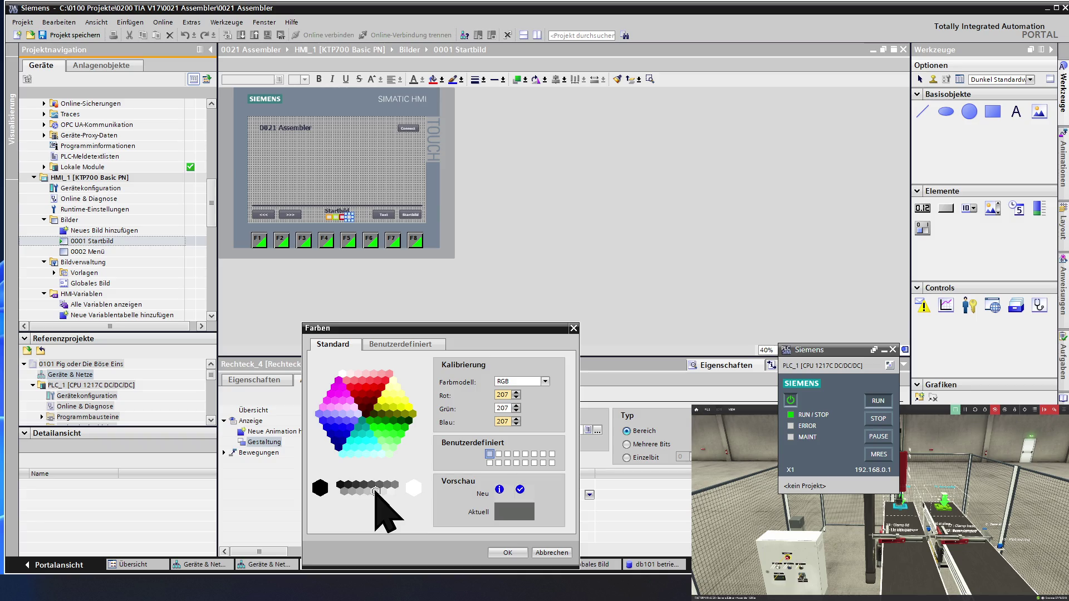
{"action": "left_click", "coordinate": [383, 491]}
{"action": "left_click", "coordinate": [549, 552]}
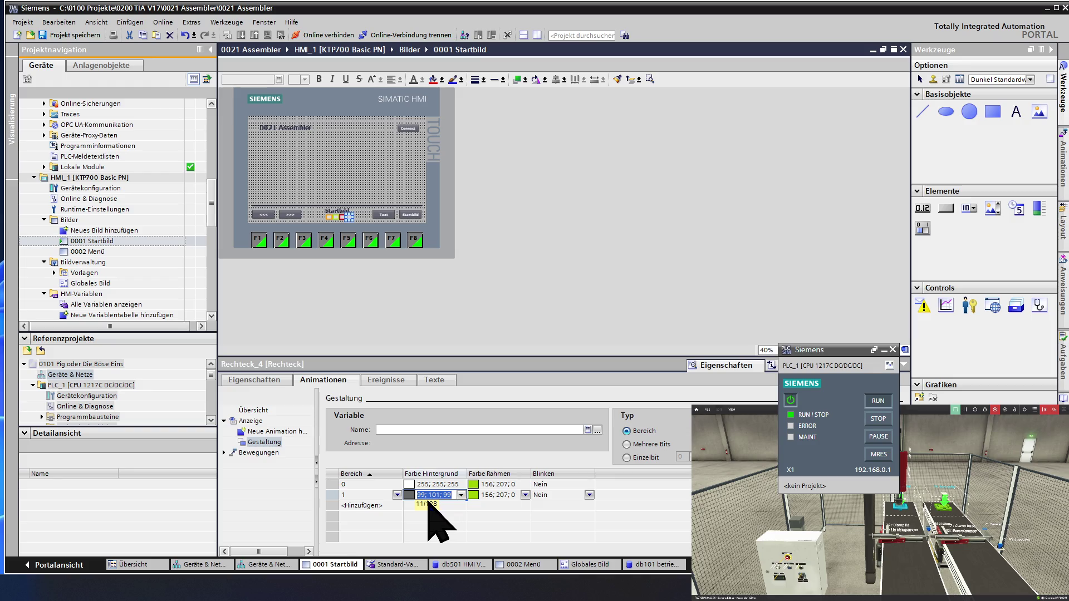
Retype Rechteck_4's range 1 background as light grey 222; 223; 222.
{"action": "key", "text": "End"}
{"action": "key", "text": "BackSpace"}
{"action": "key", "text": "BackSpace"}
{"action": "type", "text": "223"}
{"action": "key", "text": "Left"}
{"action": "key", "text": "BackSpace"}
{"action": "key", "text": "BackSpace"}
{"action": "key", "text": "BackSpace"}
{"action": "type", "text": "22"}
{"action": "key", "text": "BackSpace"}
{"action": "key", "text": "BackSpace"}
{"action": "type", "text": "223"}
{"action": "left_click", "coordinate": [444, 504]}
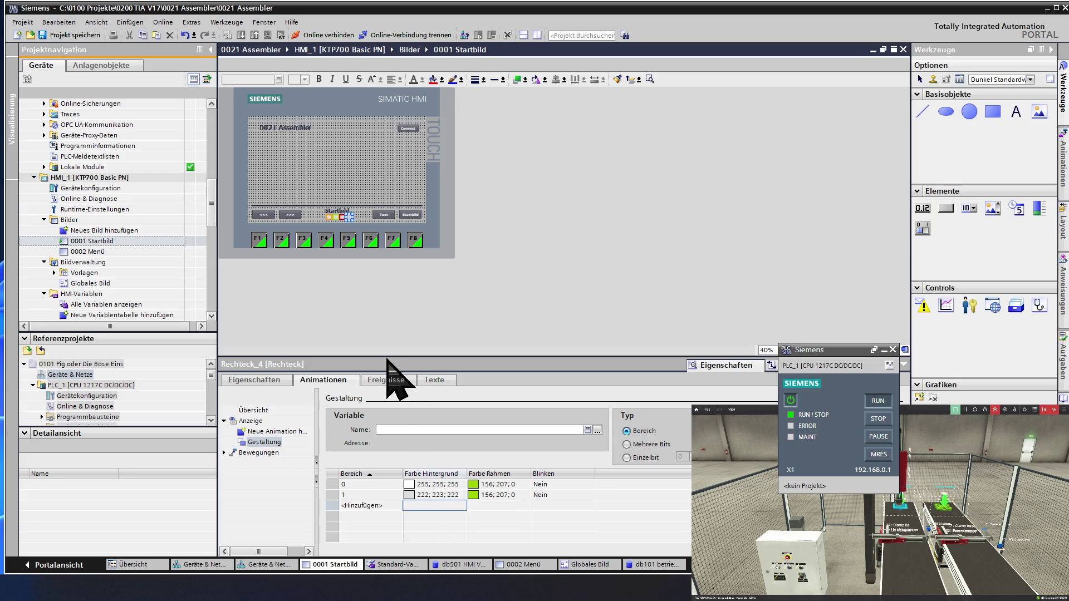
Copy the 222; 223; 222 grey into the range 1 and range 0 border colours.
{"action": "double_click", "coordinate": [438, 494]}
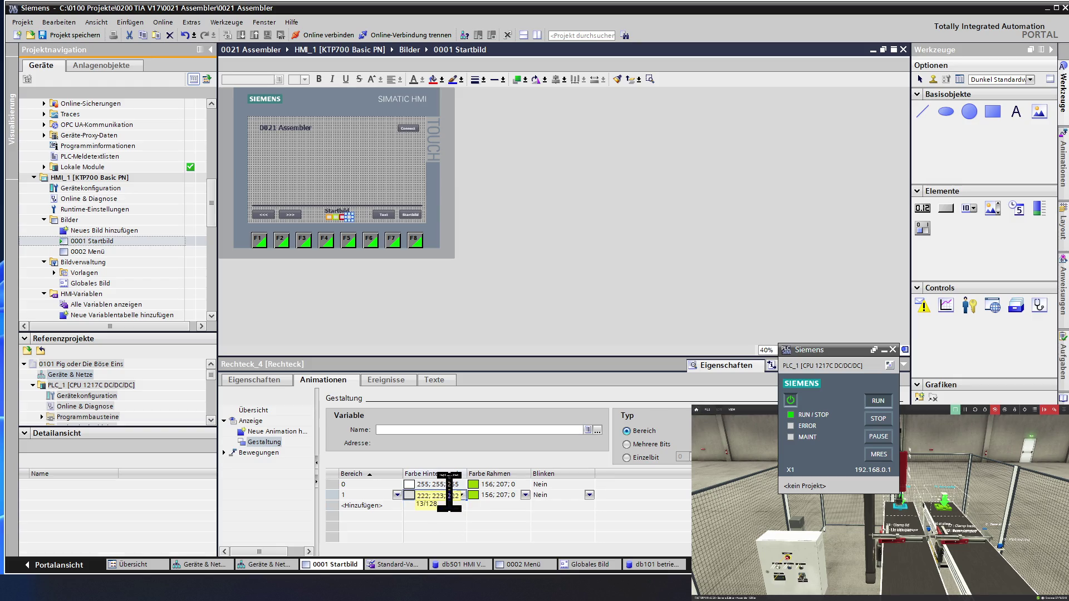
{"action": "key", "text": "Return"}
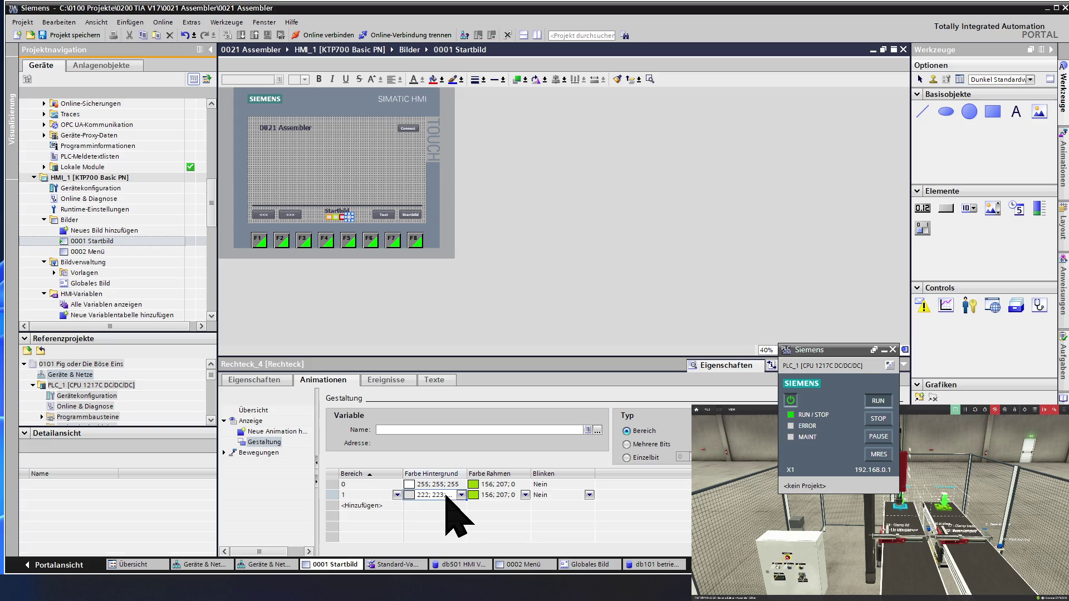
{"action": "left_click", "coordinate": [489, 494]}
{"action": "key", "text": "ctrl+v"}
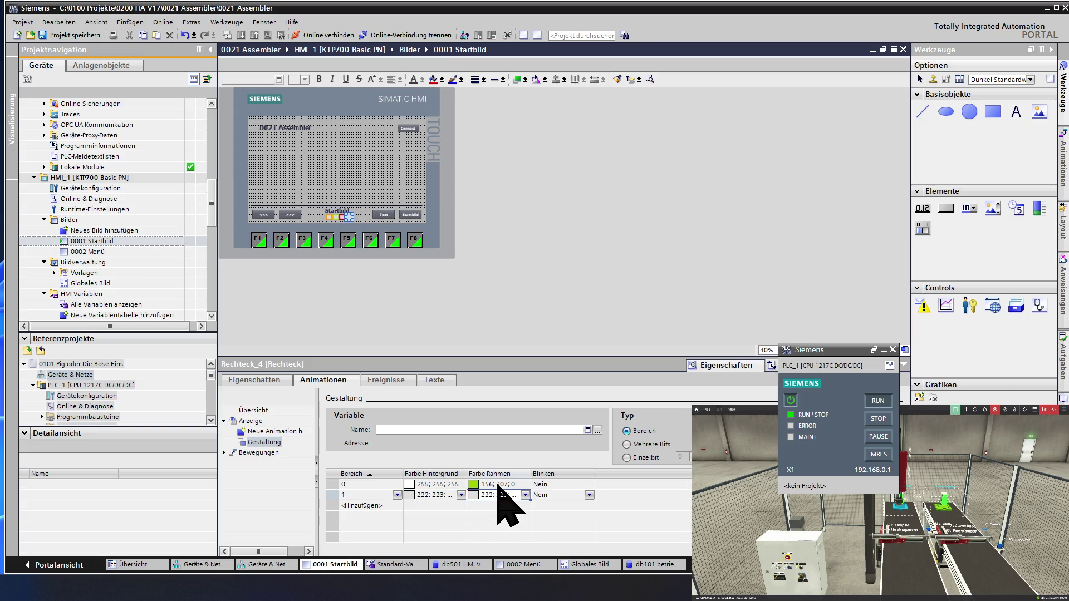
{"action": "left_click", "coordinate": [497, 485]}
{"action": "key", "text": "ctrl+v"}
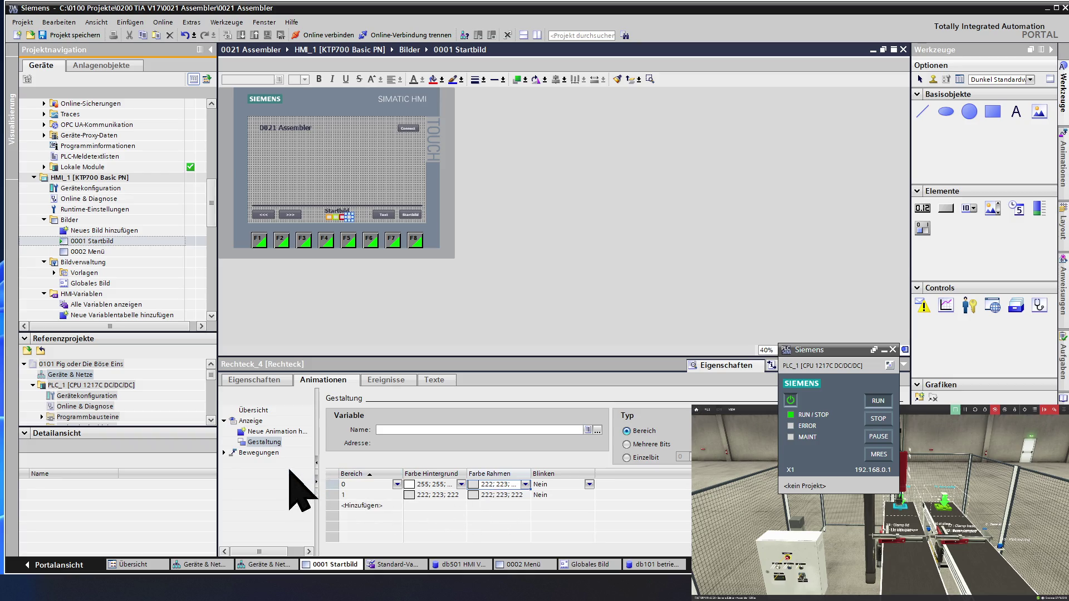
Show the Eigenschaften properties and select the 0001 Startbild screen itself to view its general settings.
{"action": "left_click", "coordinate": [250, 382]}
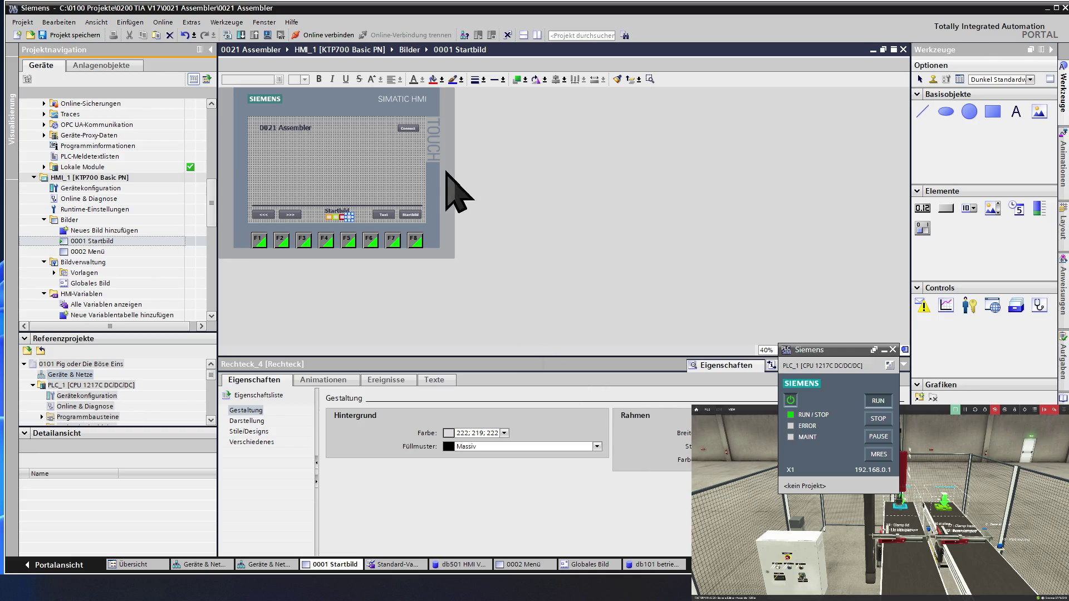
{"action": "left_click", "coordinate": [371, 202]}
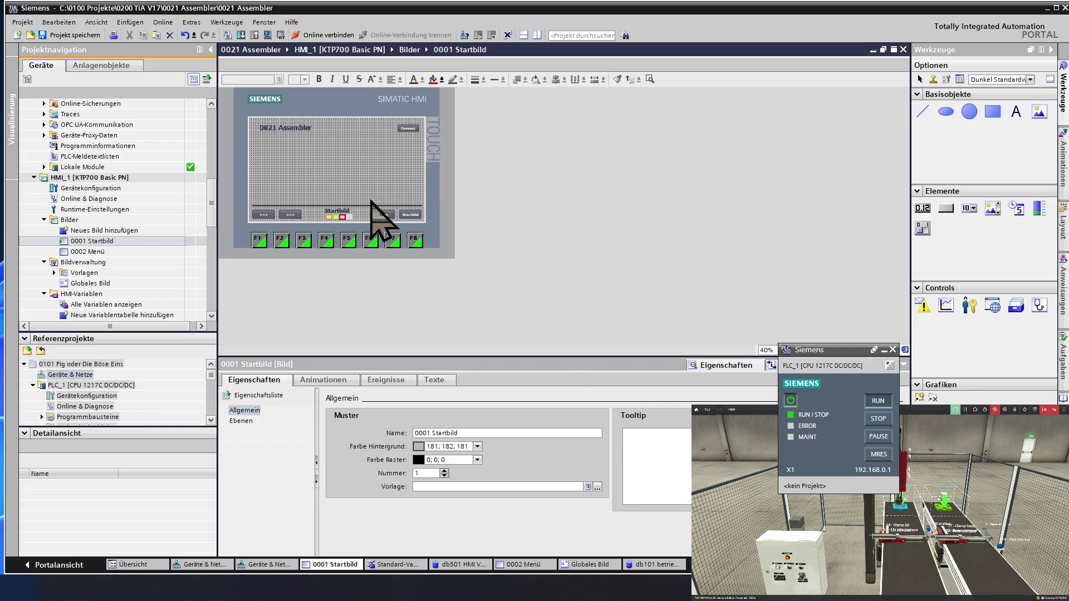
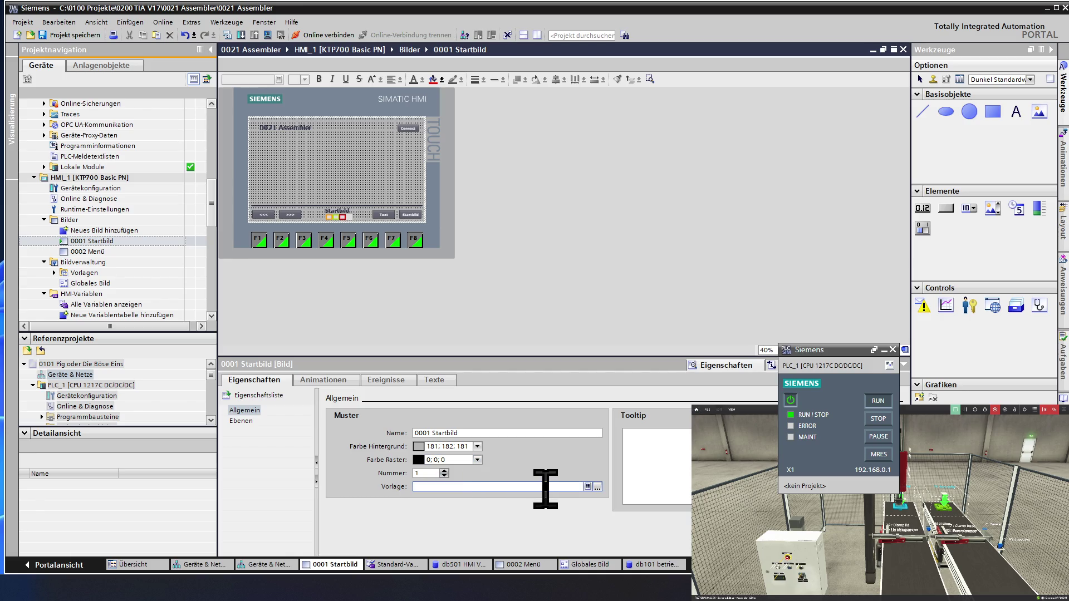
Inspect Rechteck_4's background colour and keep its light grey 222; 219; 222 fill unchanged.
{"action": "left_click", "coordinate": [597, 487]}
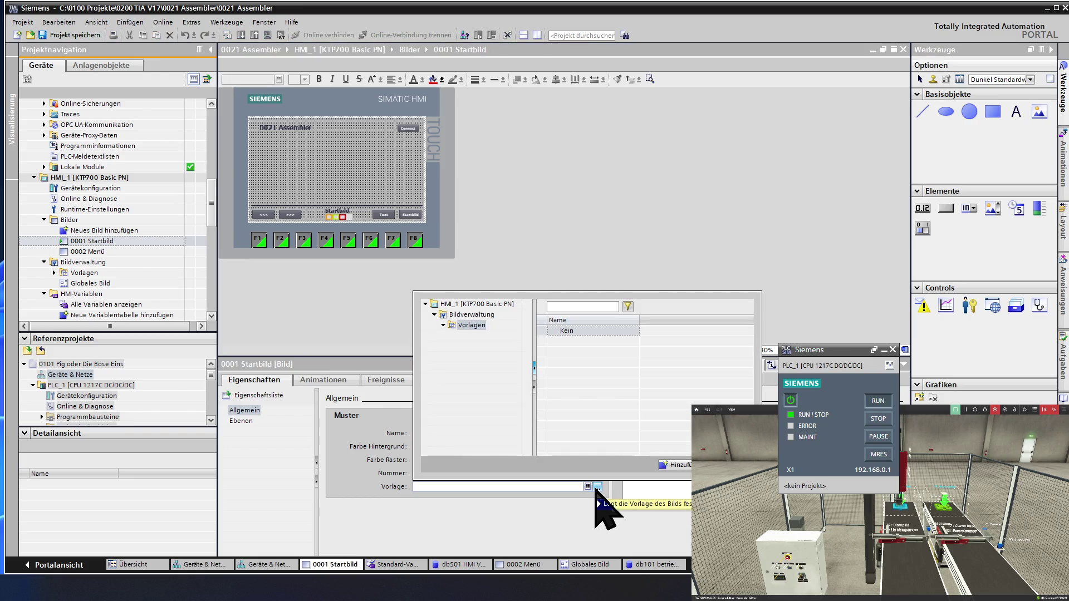
{"action": "left_click", "coordinate": [640, 484]}
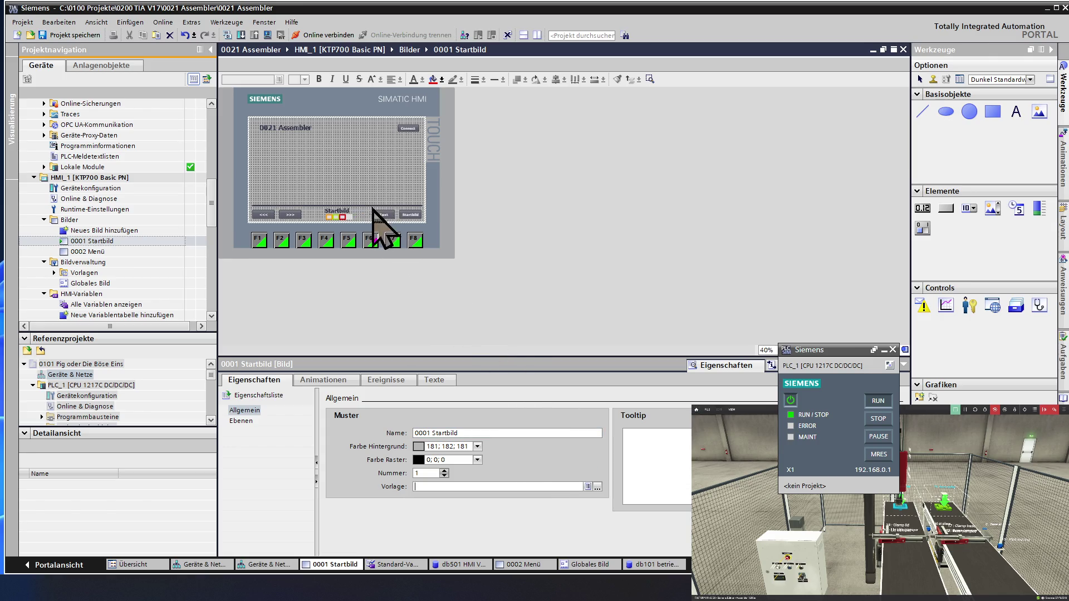
{"action": "left_click", "coordinate": [348, 217]}
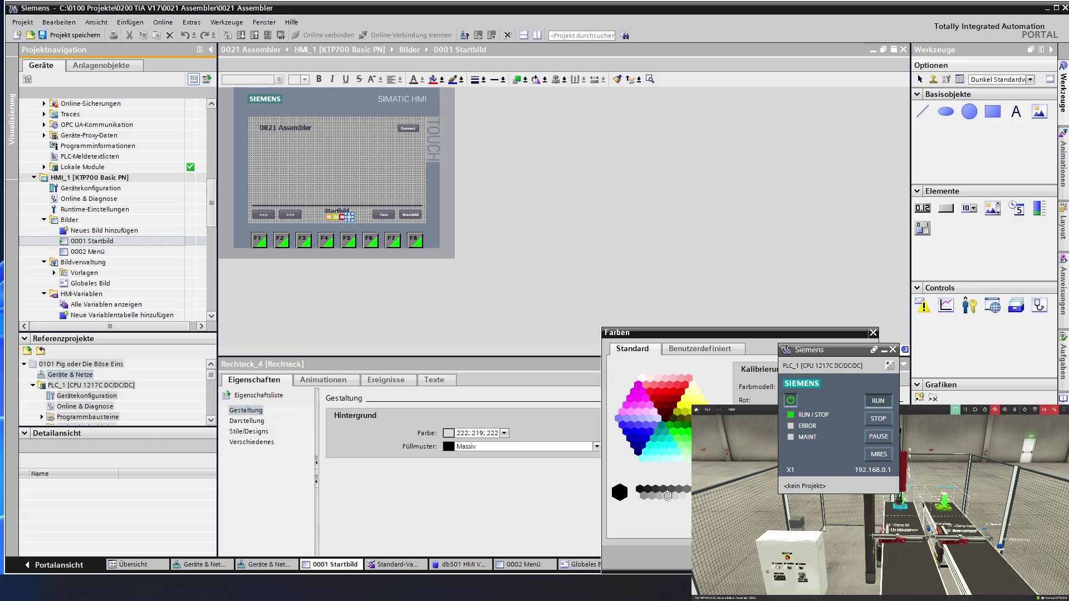
{"action": "left_click", "coordinate": [667, 495]}
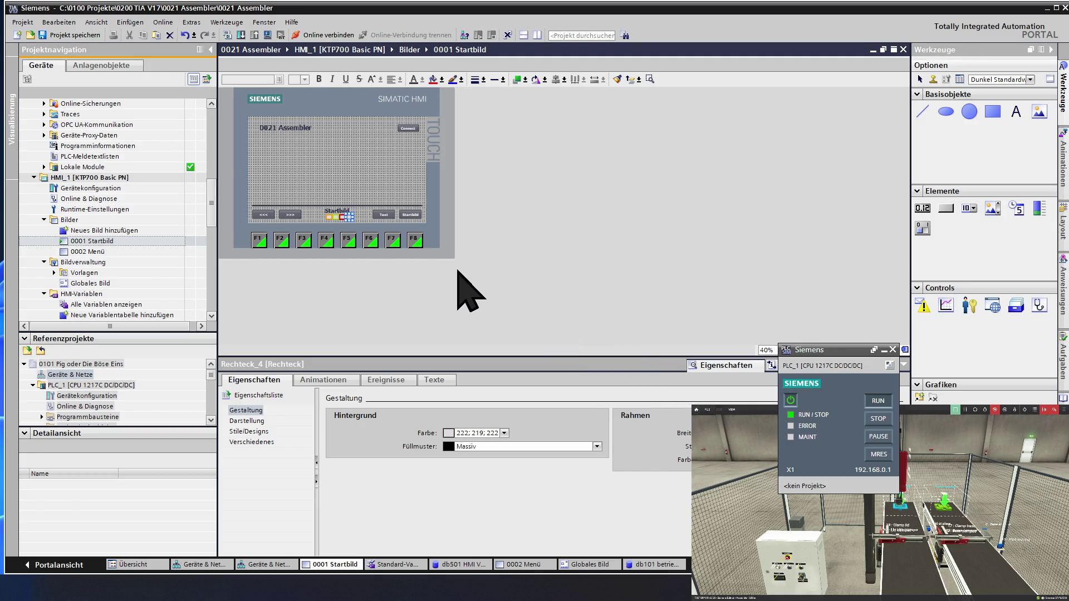
{"action": "left_click", "coordinate": [362, 210]}
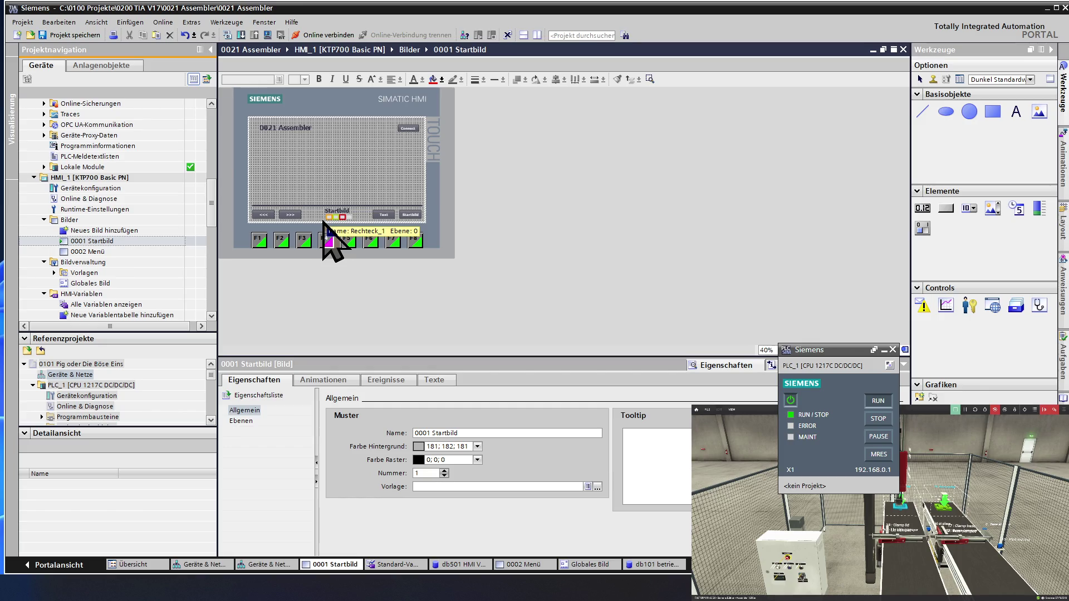
{"action": "left_click", "coordinate": [327, 217]}
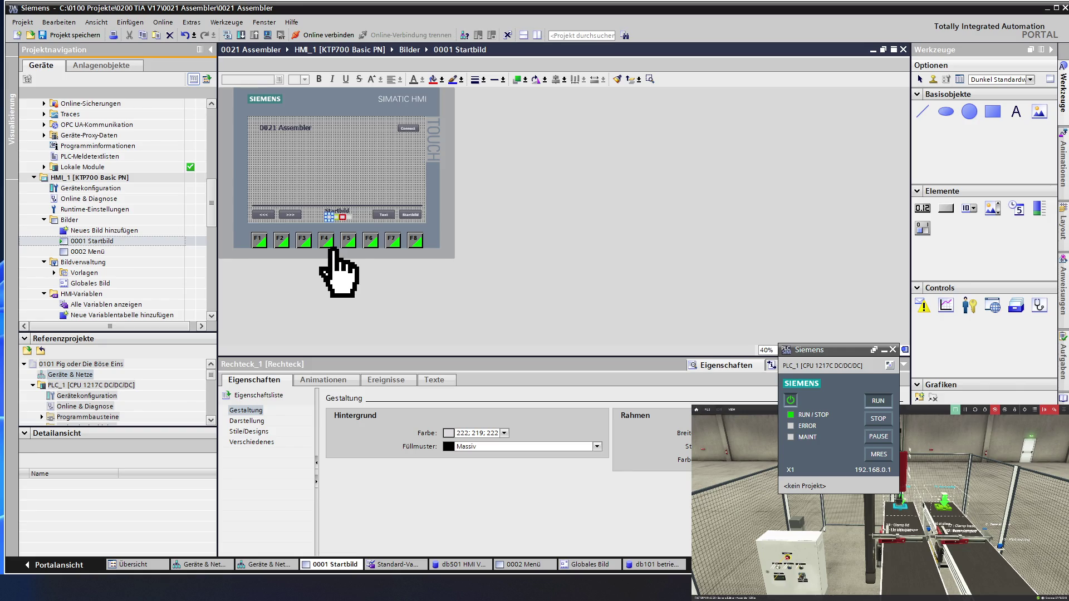
{"action": "left_click", "coordinate": [350, 218]}
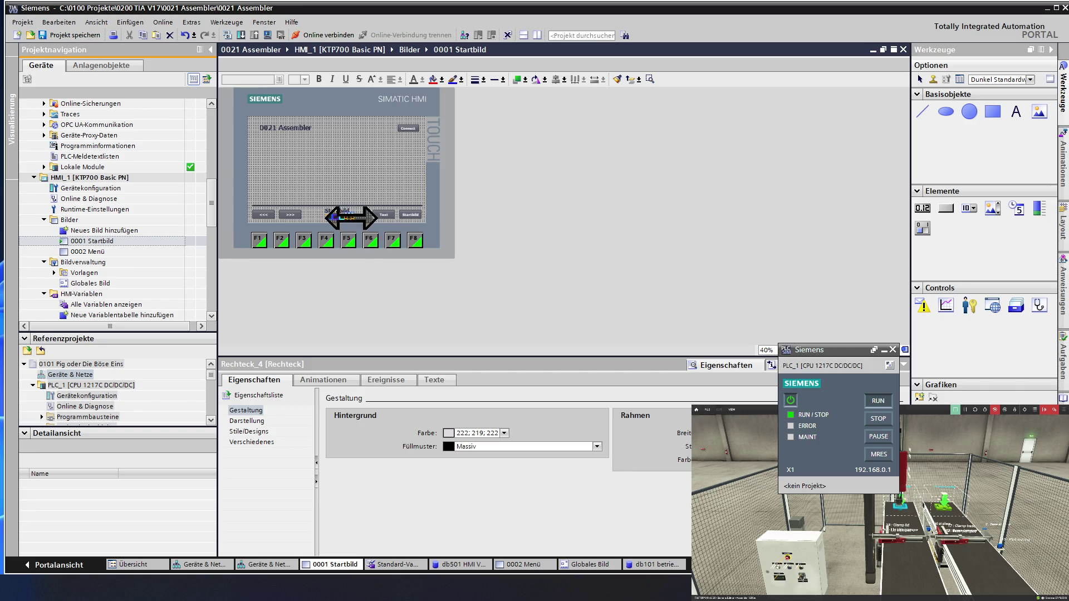
In Rechteck_4's Gestaltung animation, set the value-1 background and both borders to 189; 190; 189.
{"action": "left_click", "coordinate": [318, 380]}
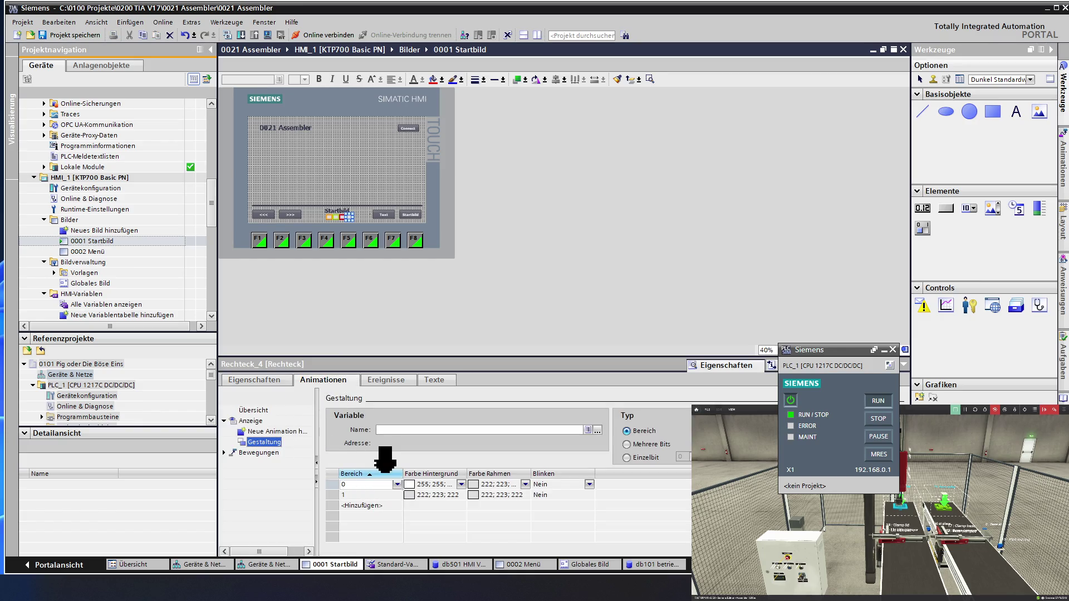
{"action": "left_click", "coordinate": [270, 381]}
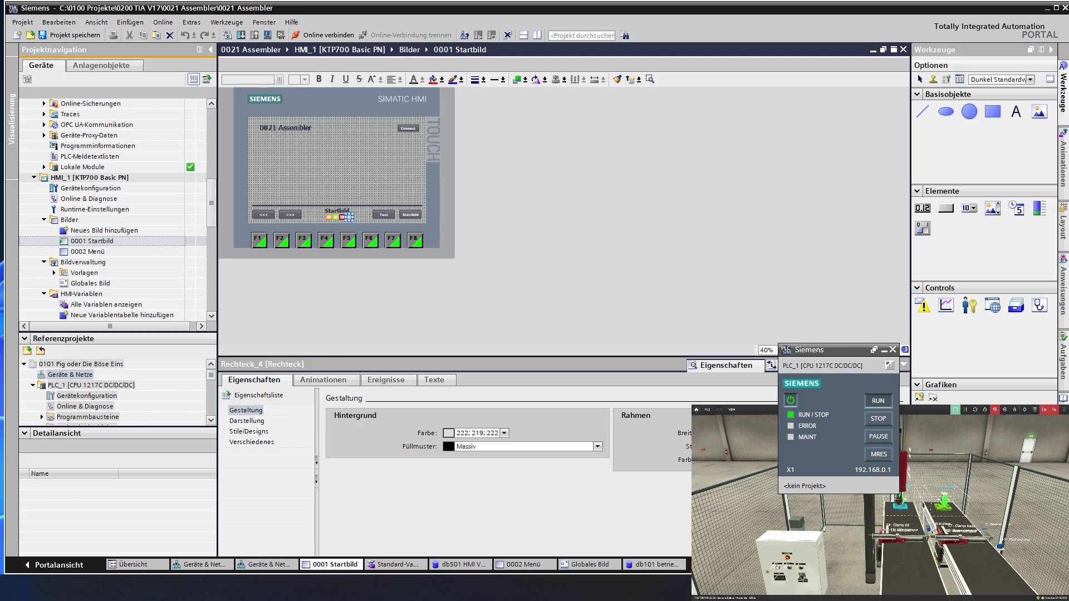
{"action": "left_click", "coordinate": [245, 410]}
{"action": "left_click", "coordinate": [341, 383]}
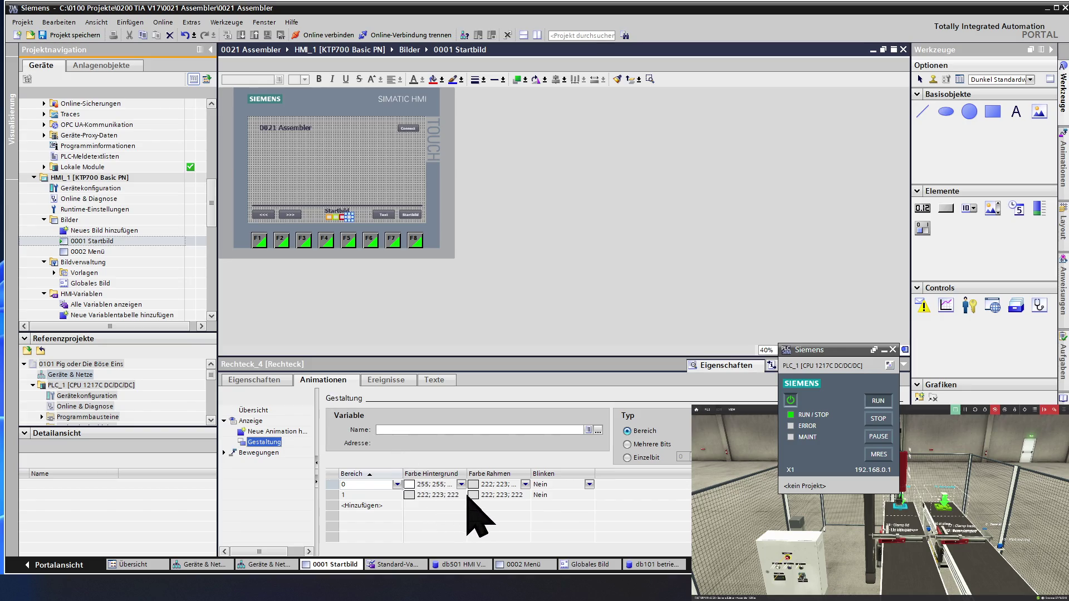
{"action": "left_click", "coordinate": [446, 495]}
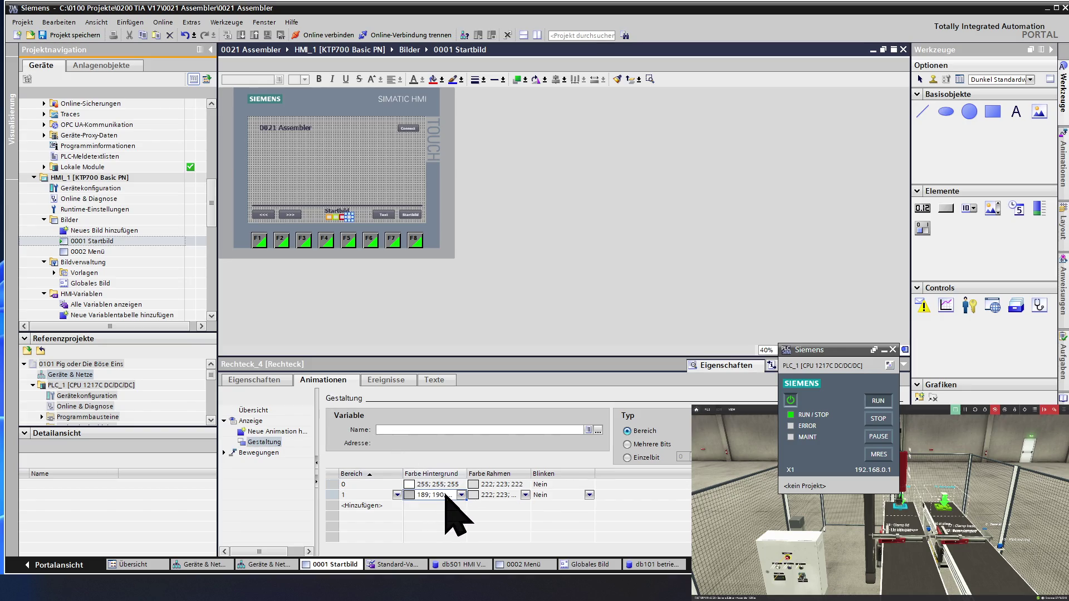
{"action": "left_click", "coordinate": [498, 484]}
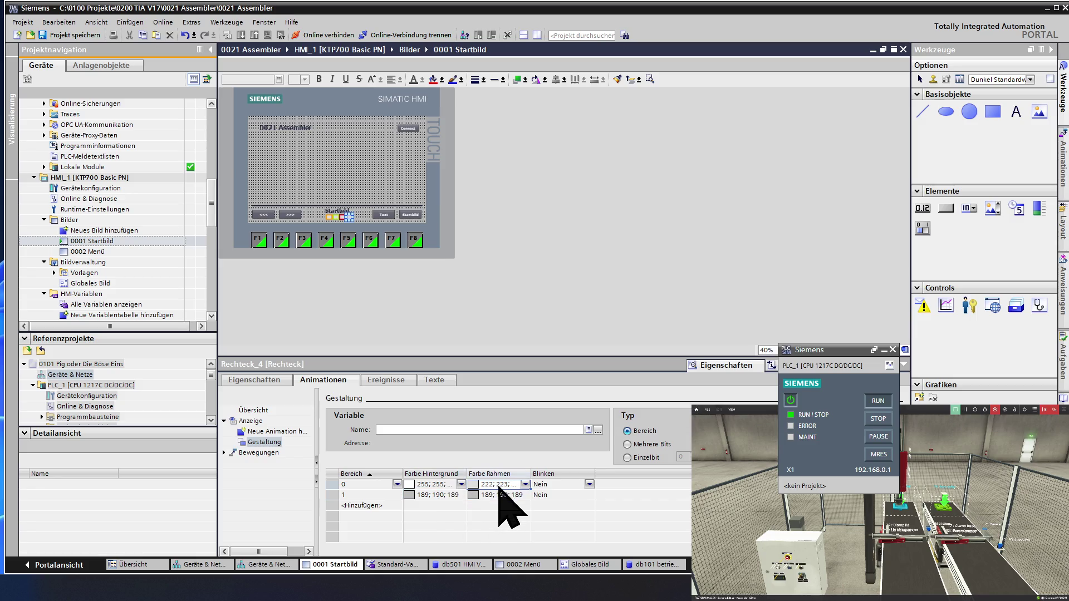
{"action": "left_click", "coordinate": [492, 506]}
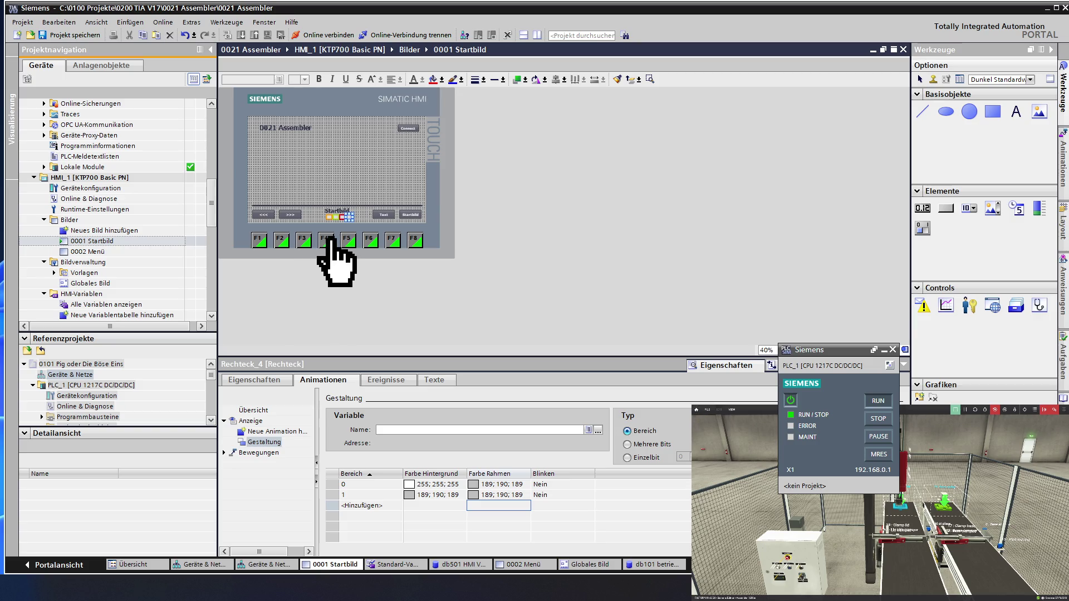
{"action": "left_click", "coordinate": [272, 383]}
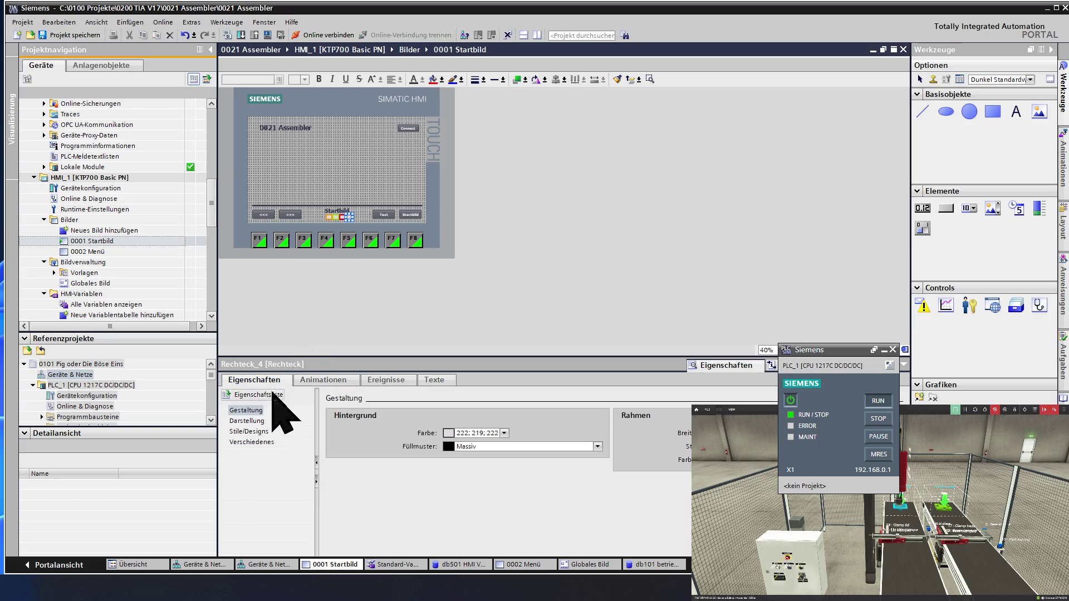
Set the height of Rechteck_4 and Rechteck_1 to 30.
{"action": "left_click", "coordinate": [260, 422]}
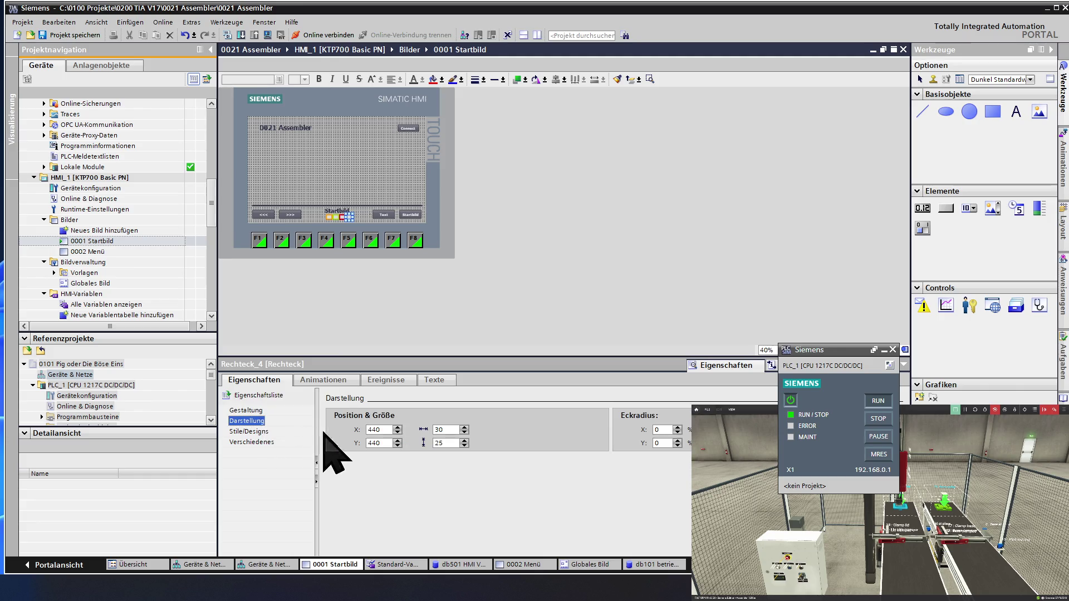
{"action": "left_click", "coordinate": [464, 440]}
{"action": "left_click", "coordinate": [464, 441]}
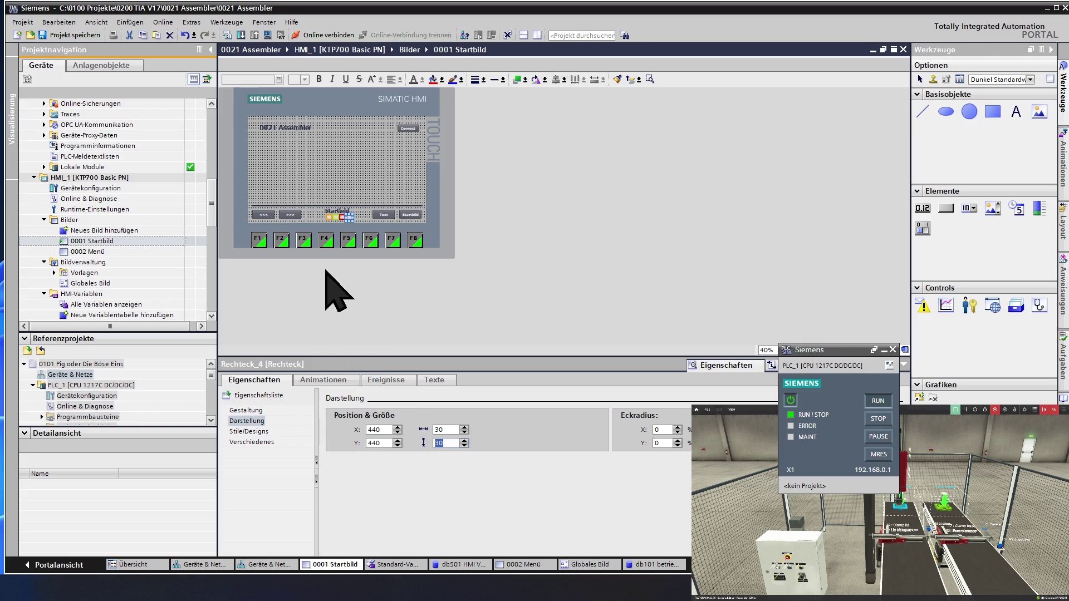
{"action": "left_click", "coordinate": [328, 216]}
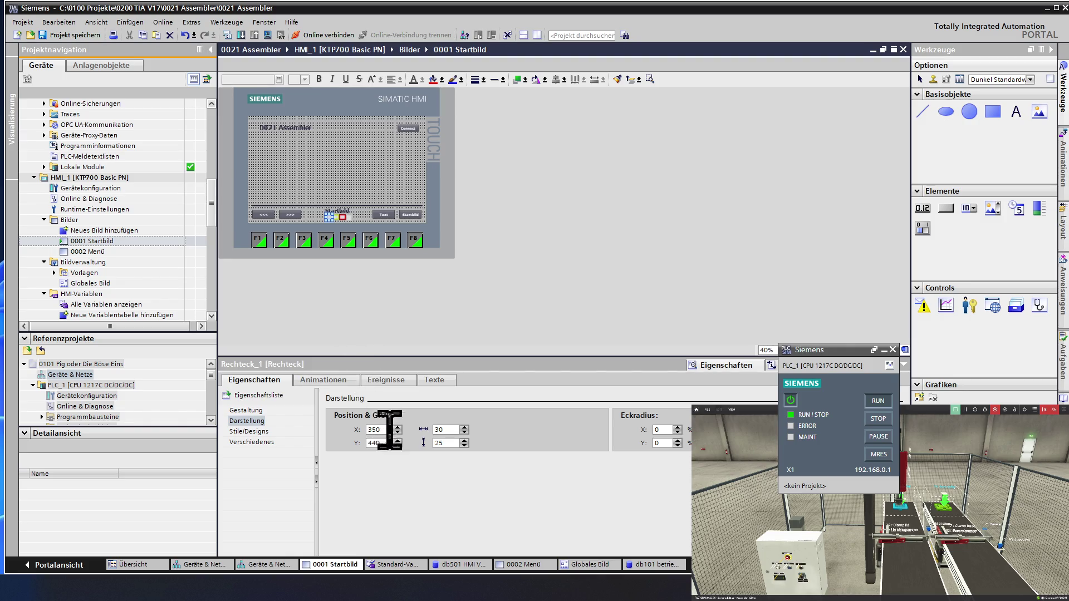
{"action": "double_click", "coordinate": [441, 444]}
{"action": "type", "text": "30"}
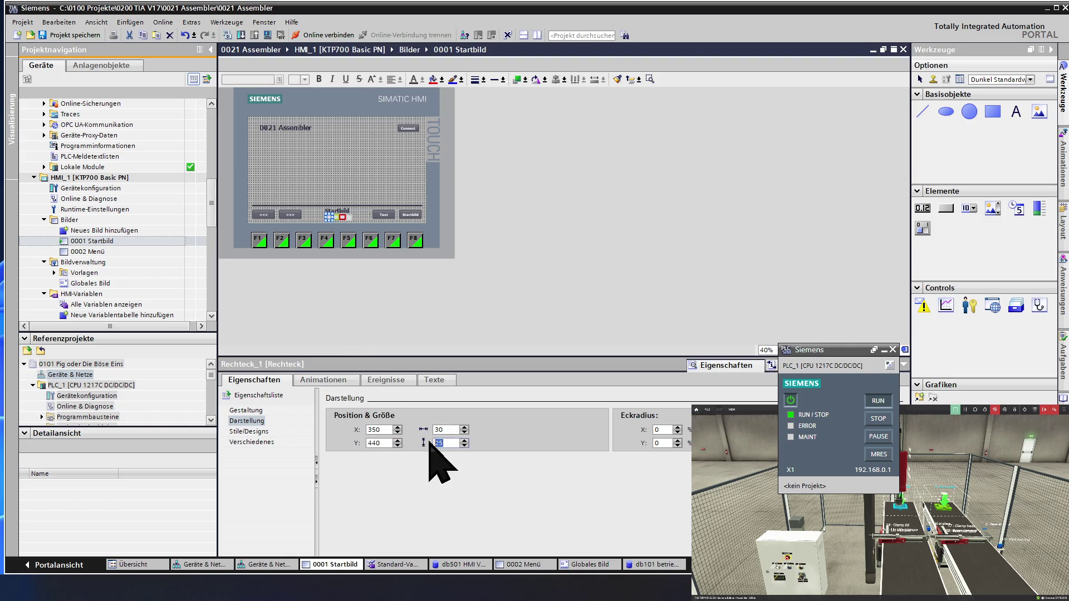
{"action": "key", "text": "Return"}
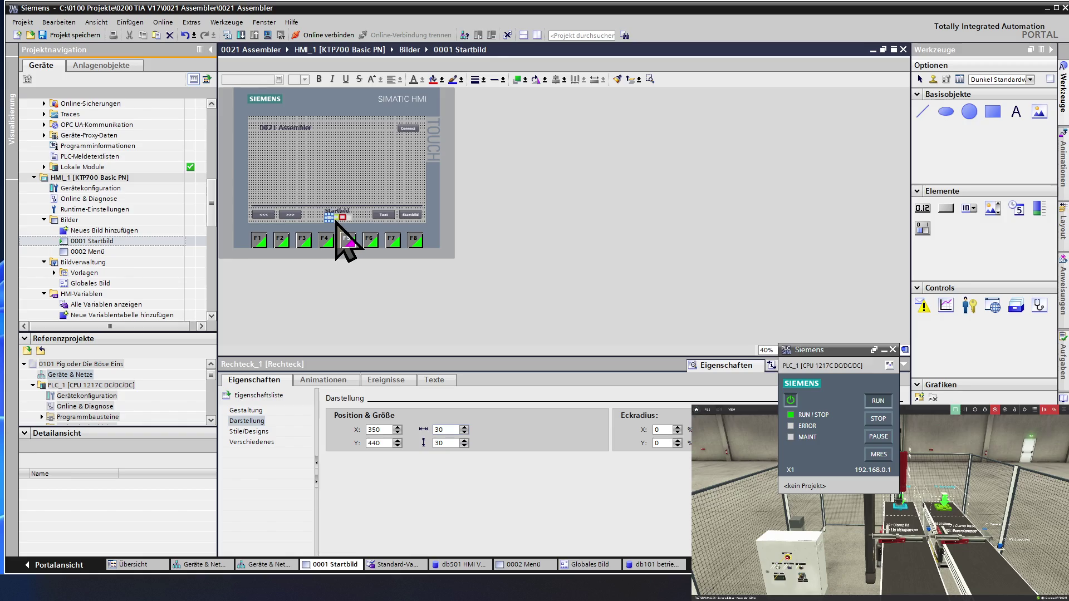
Set the height of Rechteck_2 and Rechteck_3 to 30.
{"action": "left_click", "coordinate": [336, 220]}
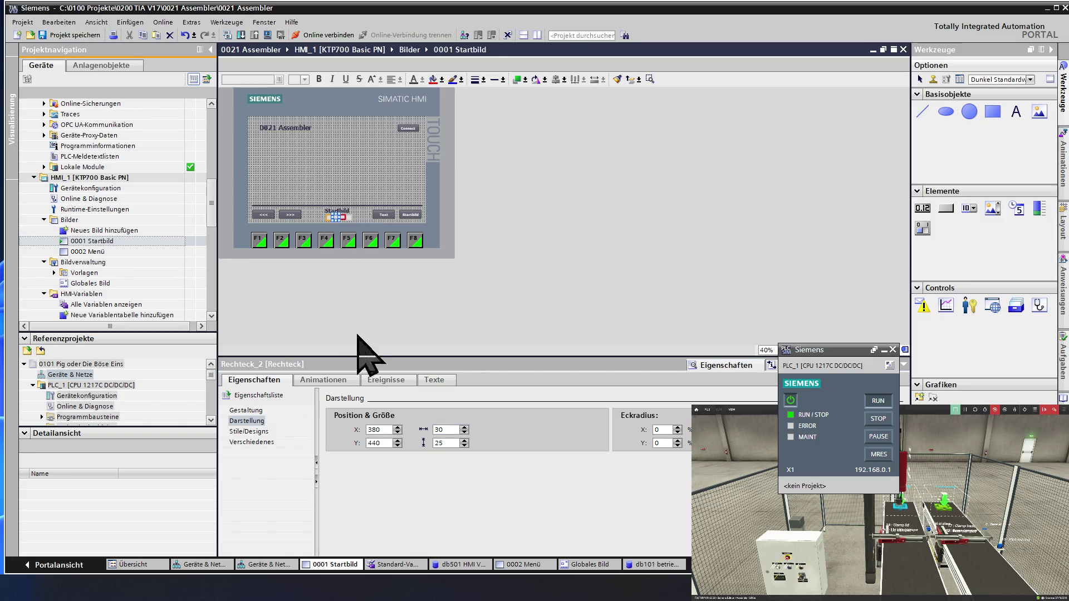
{"action": "double_click", "coordinate": [439, 443]}
{"action": "type", "text": "30"}
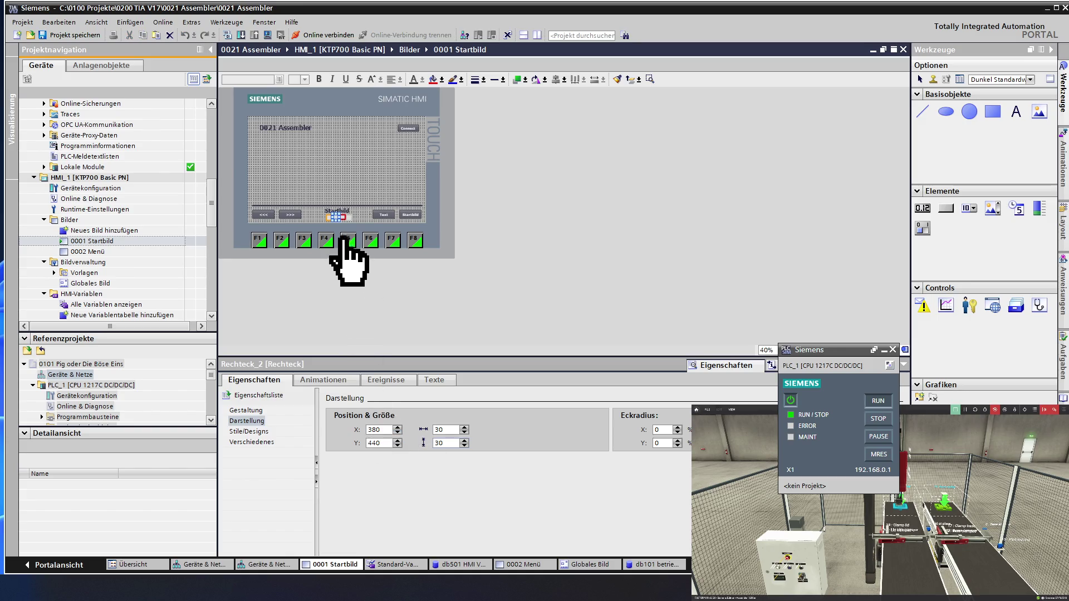
{"action": "left_click", "coordinate": [342, 220]}
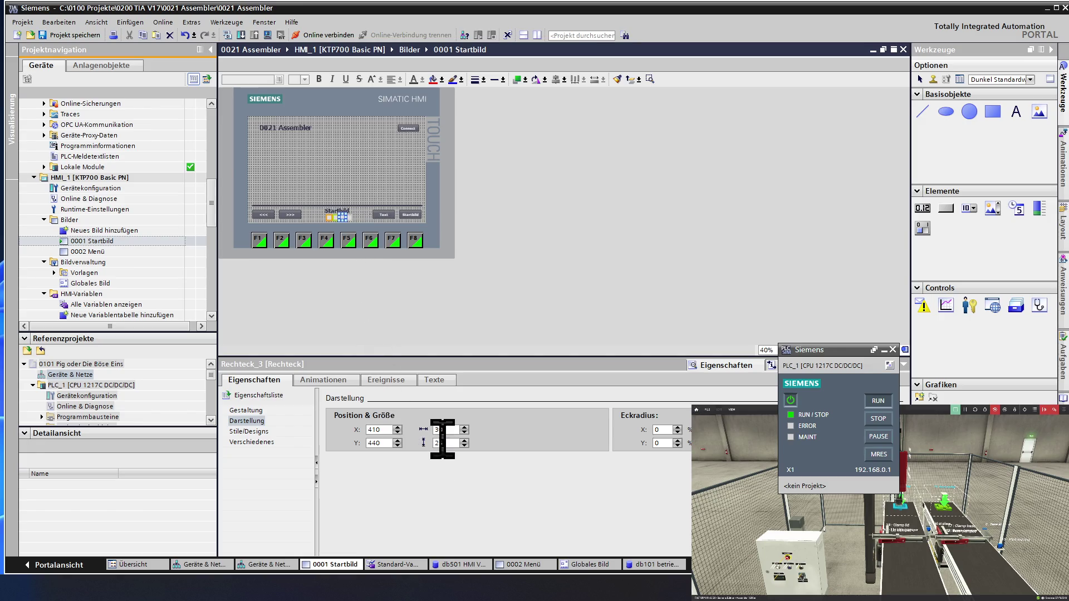
{"action": "double_click", "coordinate": [448, 443]}
{"action": "type", "text": "30"}
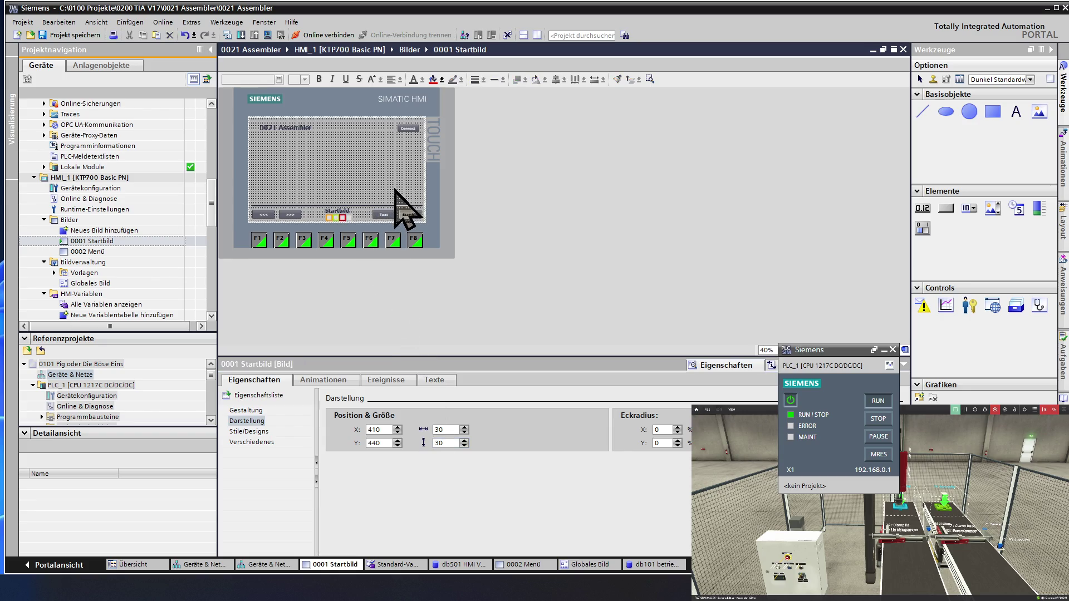
Move Rechteck_1 left to X 345, Y 440 and check its placement.
{"action": "left_click", "coordinate": [397, 207]}
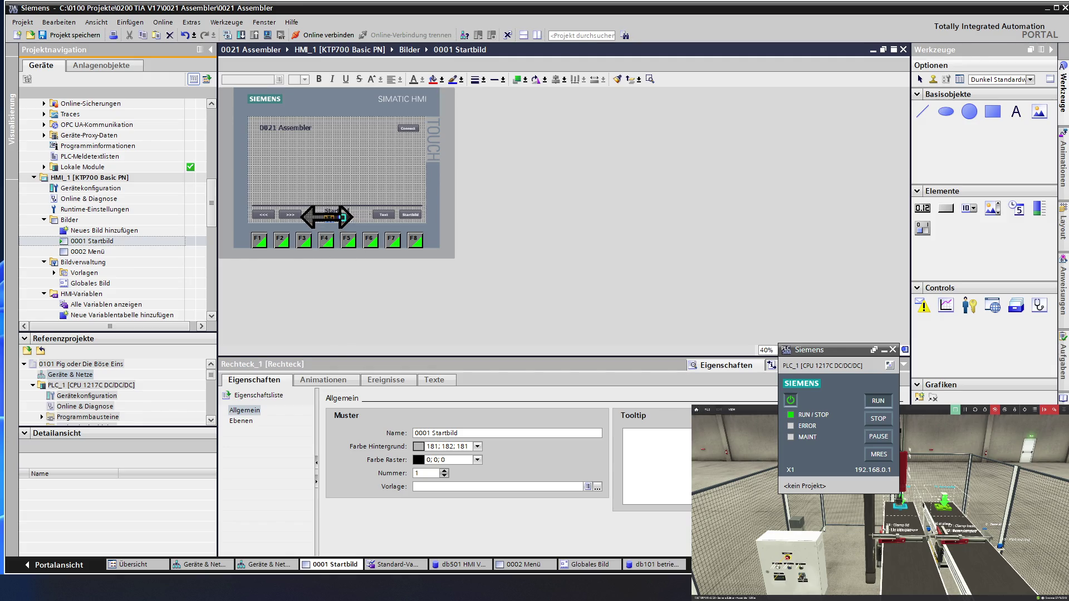
{"action": "left_click", "coordinate": [329, 217]}
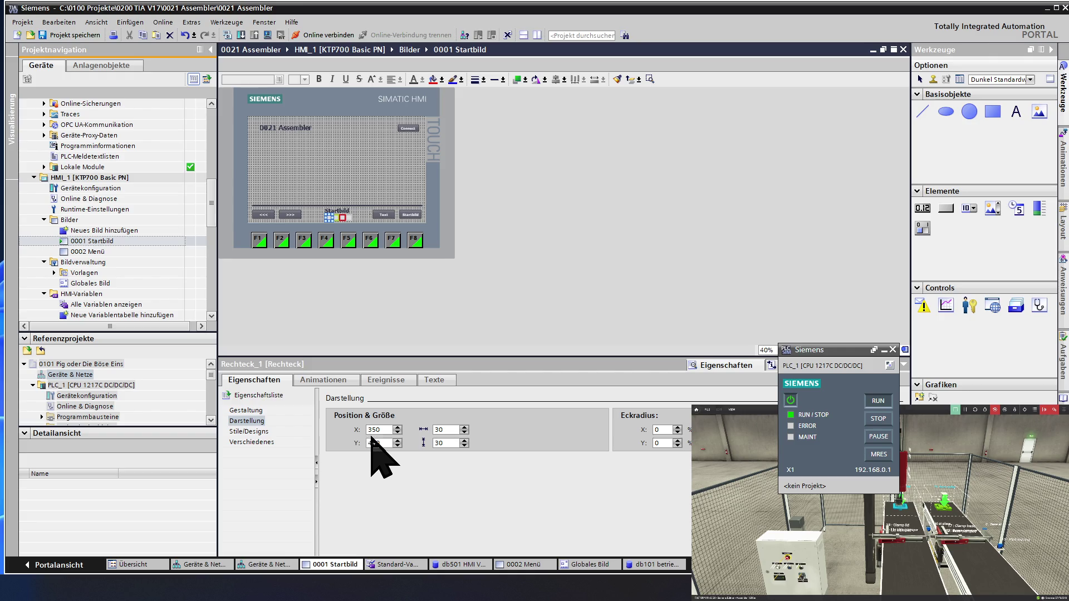
{"action": "double_click", "coordinate": [397, 432]}
{"action": "left_click", "coordinate": [397, 434]}
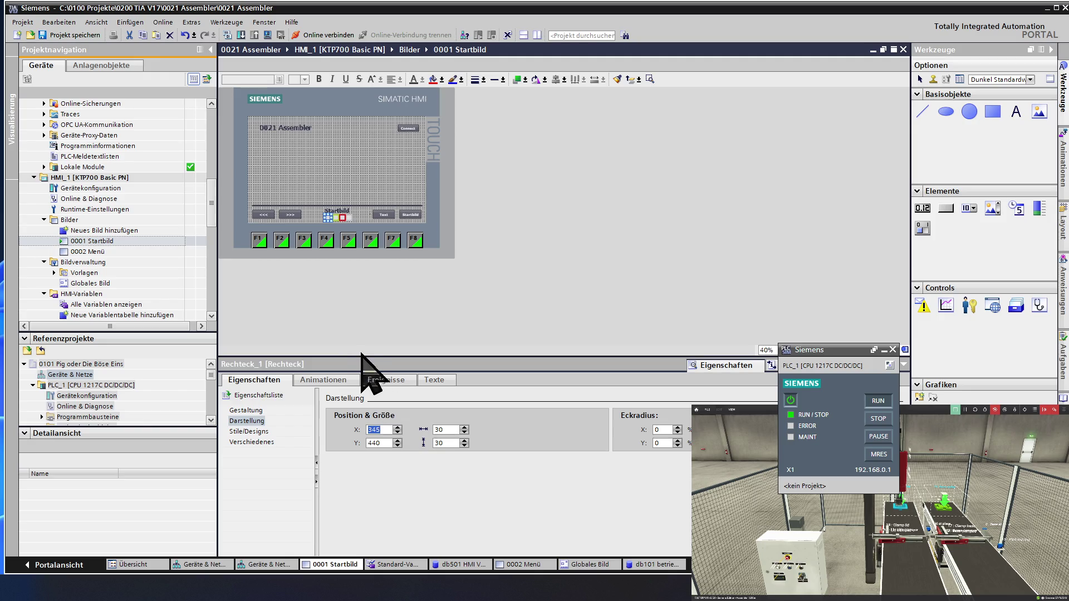
{"action": "left_click", "coordinate": [310, 222]}
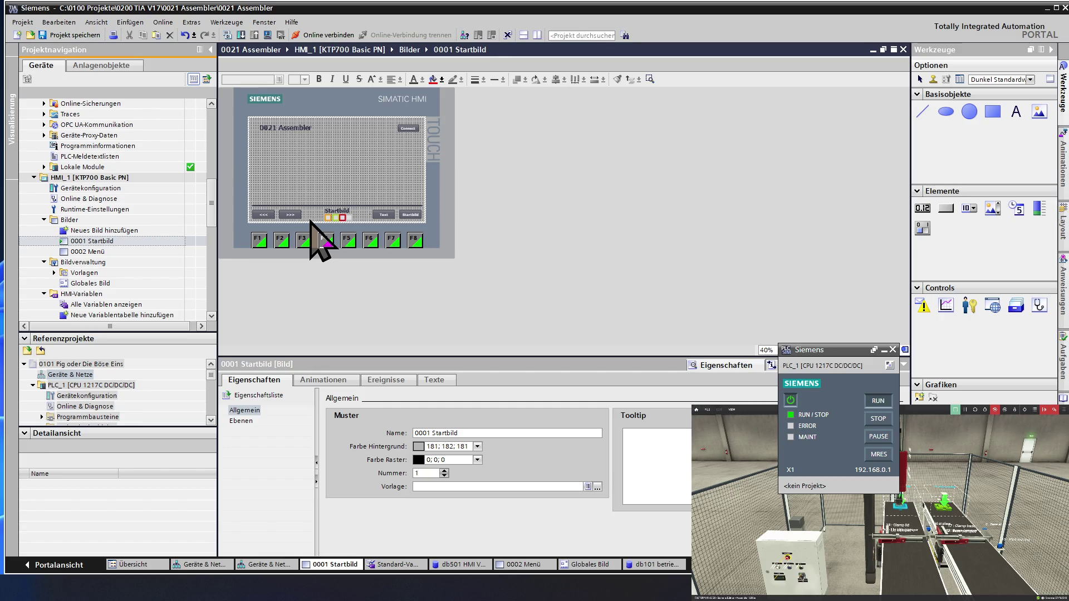
{"action": "left_click", "coordinate": [330, 218]}
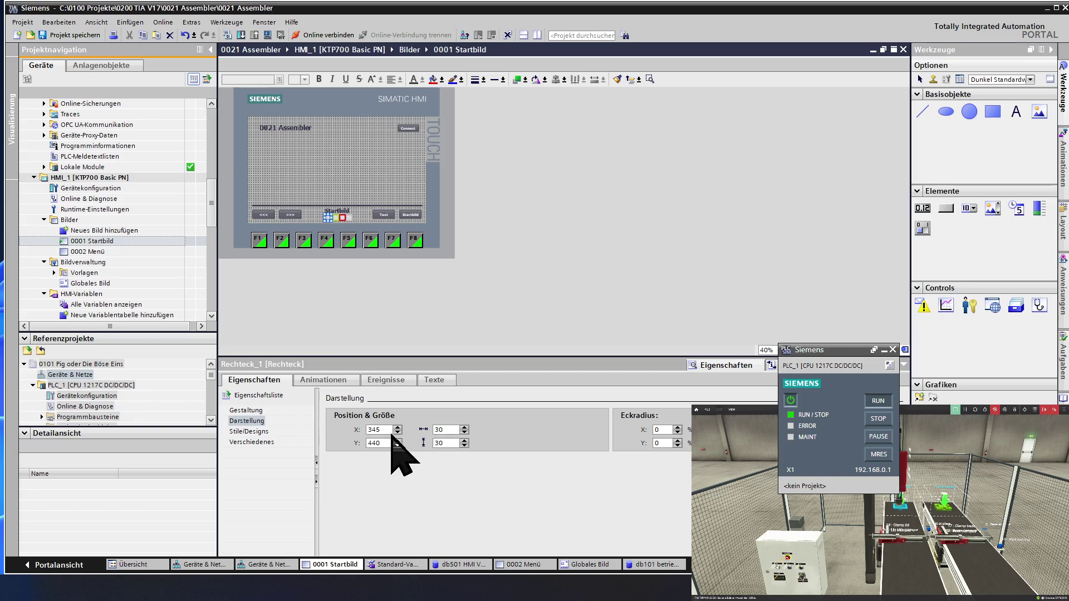
Shift Rechteck_1 to X 340 and Rechteck_2 to X 370.
{"action": "double_click", "coordinate": [400, 432]}
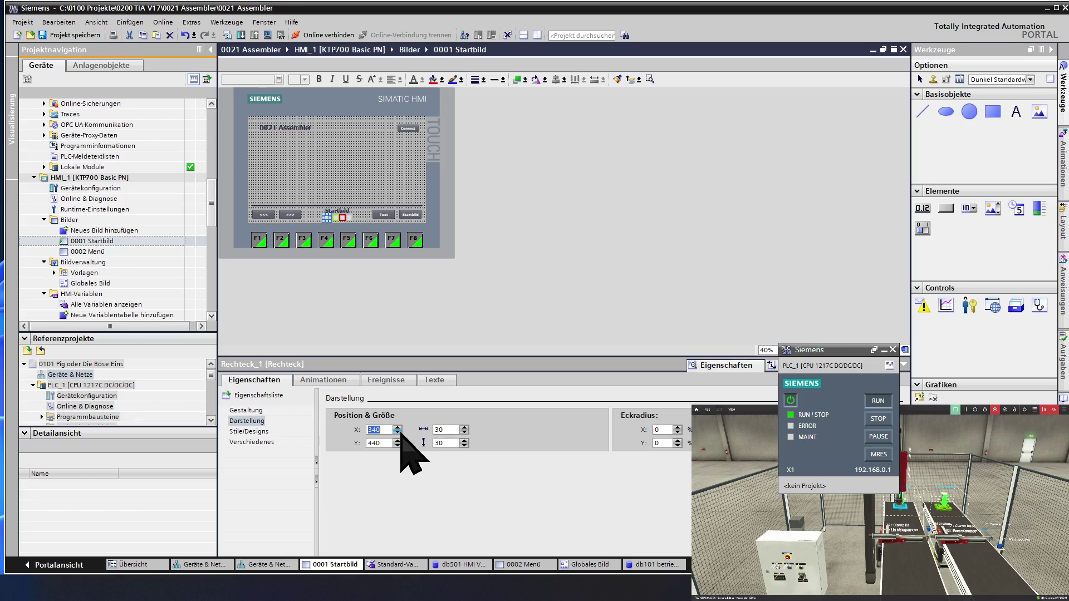
{"action": "left_click", "coordinate": [337, 220]}
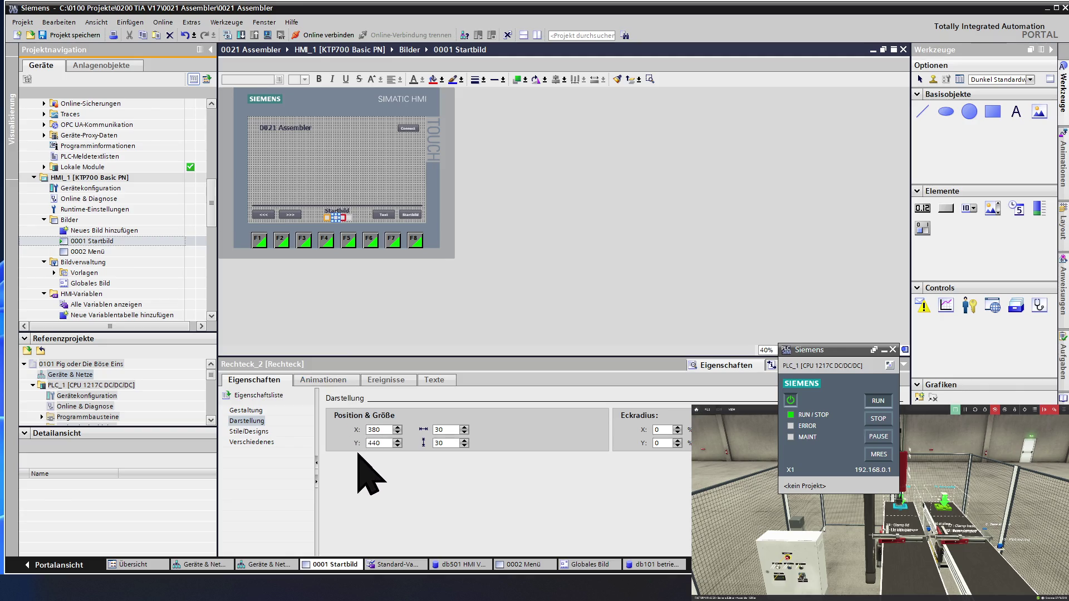
{"action": "left_click", "coordinate": [397, 434]}
{"action": "left_click", "coordinate": [397, 434]}
{"action": "left_click", "coordinate": [397, 433]}
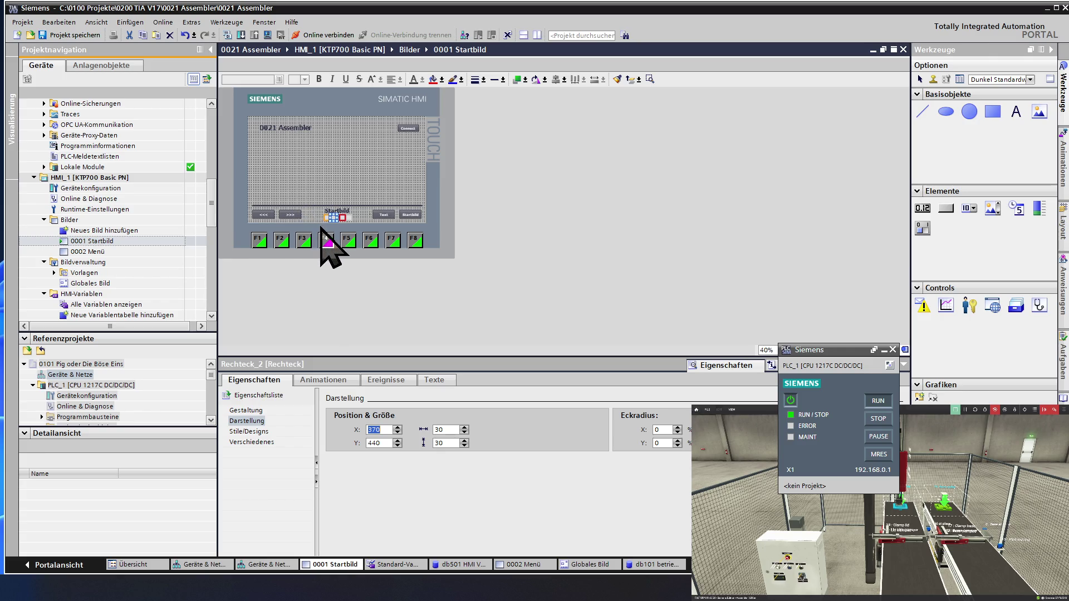
Drag-copy rectangles to create Rechteck_3 at X 400 and Rechteck_4 at X 430.
{"action": "left_click_drag", "start_coordinate": [344, 220], "coordinate": [353, 220], "text": "ctrl"}
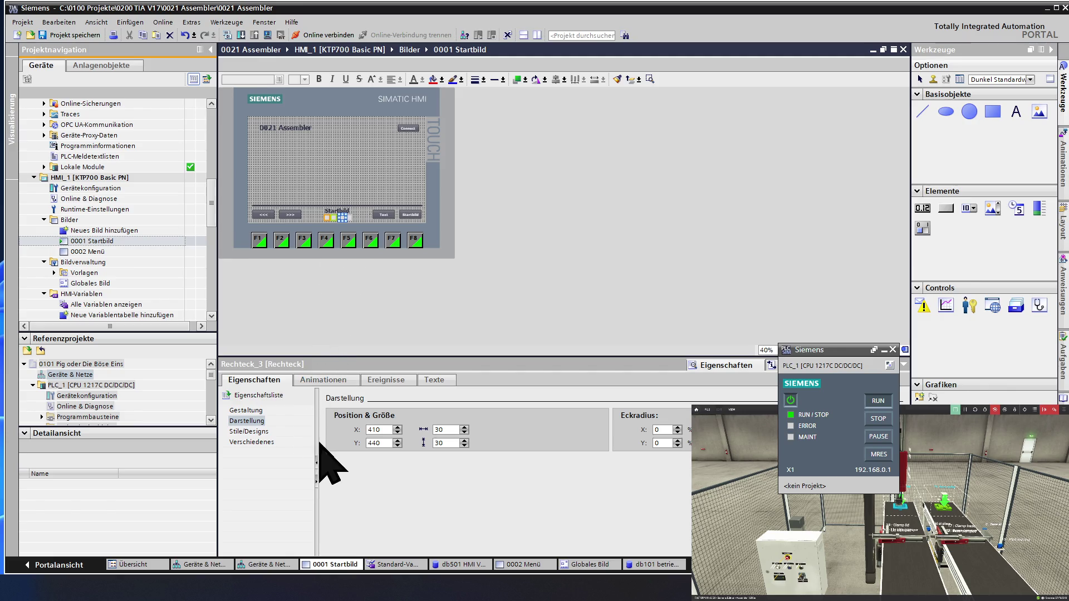
{"action": "triple_click", "coordinate": [398, 433]}
{"action": "type", "text": "400"}
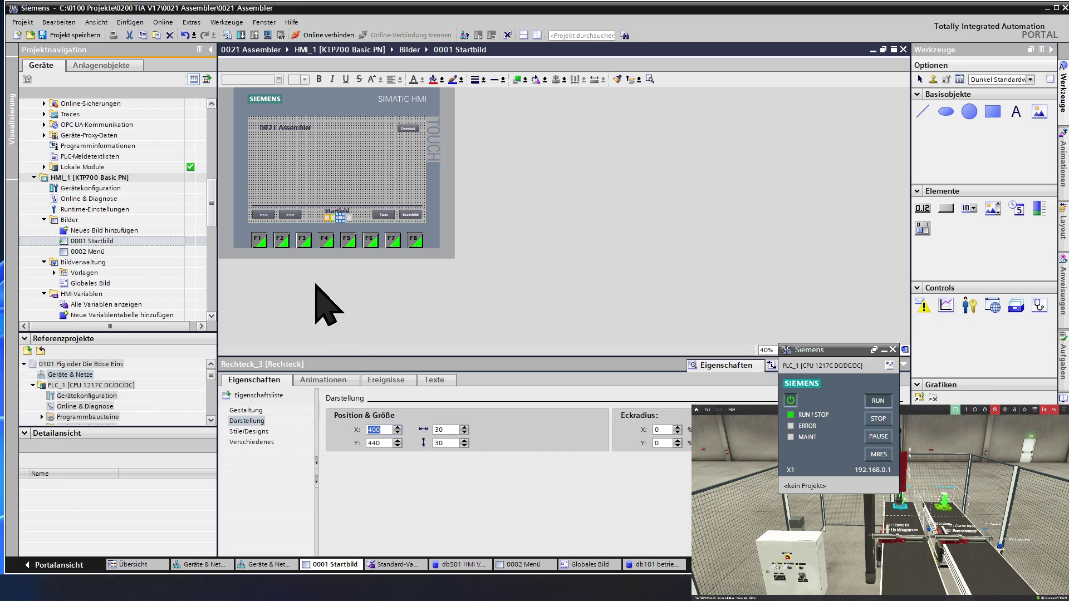
{"action": "mouse_move", "coordinate": [306, 238]}
{"action": "left_mouse_down"}
{"action": "mouse_move", "coordinate": [341, 222]}
{"action": "mouse_move", "coordinate": [353, 233]}
{"action": "mouse_move", "coordinate": [349, 220]}
{"action": "left_mouse_up"}
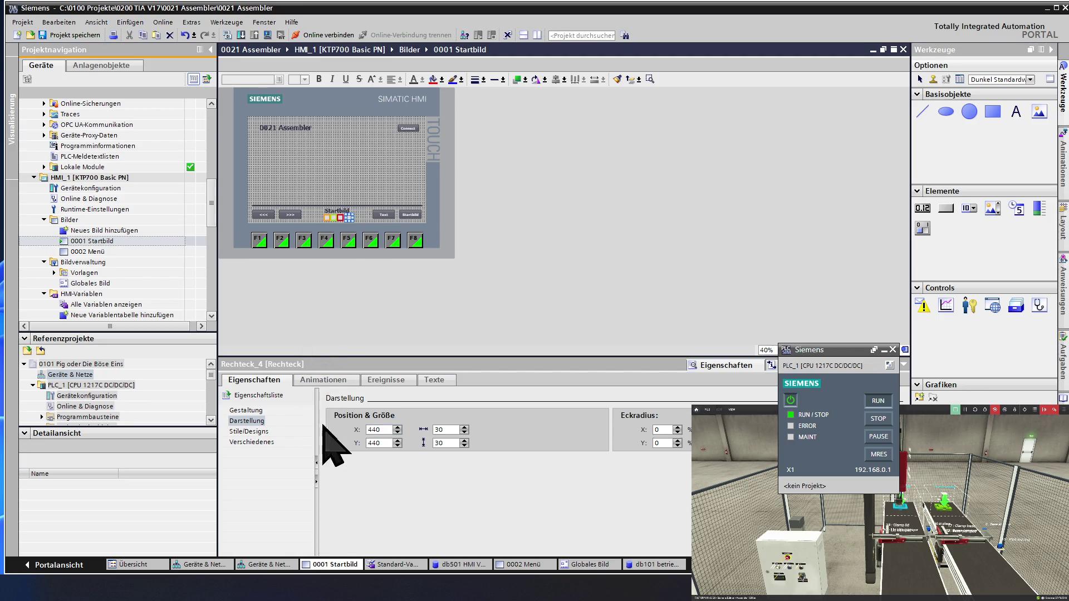
{"action": "double_click", "coordinate": [396, 433]}
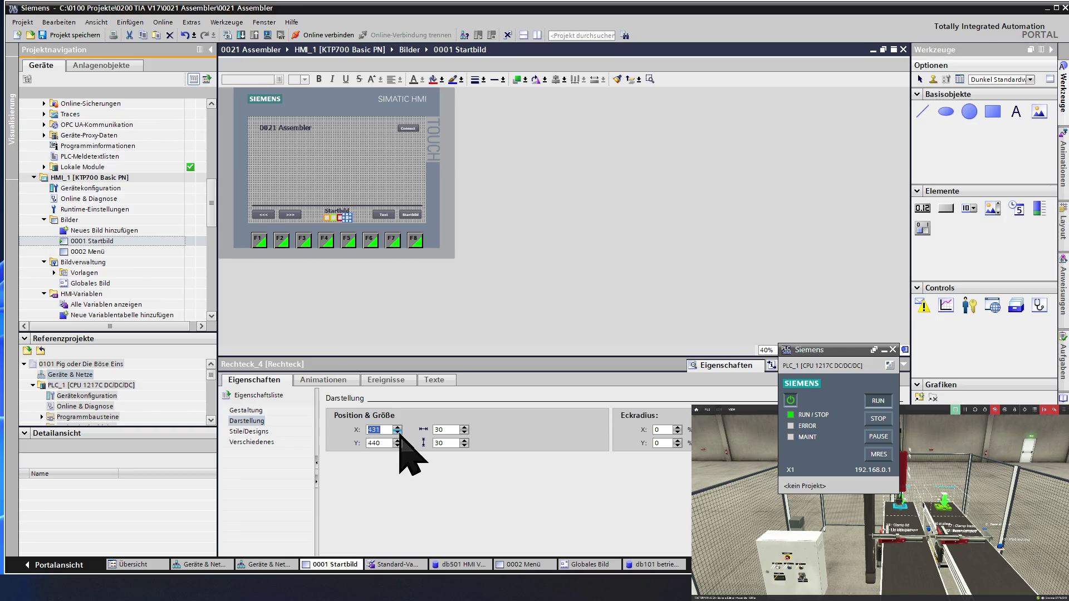
Review the rectangle row's positions against the >>> navigation button.
{"action": "left_click", "coordinate": [307, 185]}
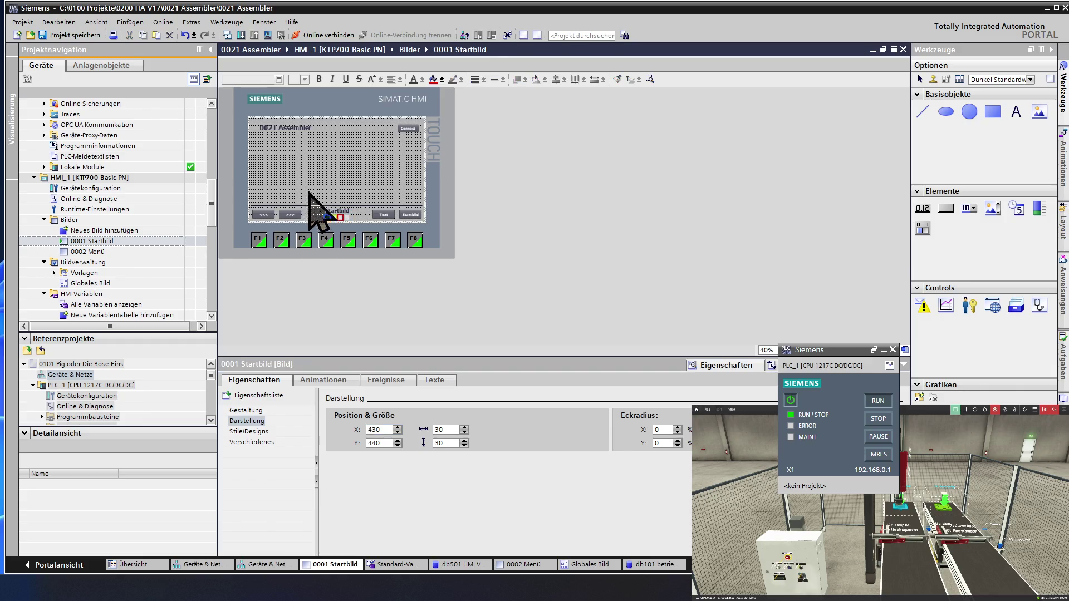
{"action": "left_click", "coordinate": [324, 227]}
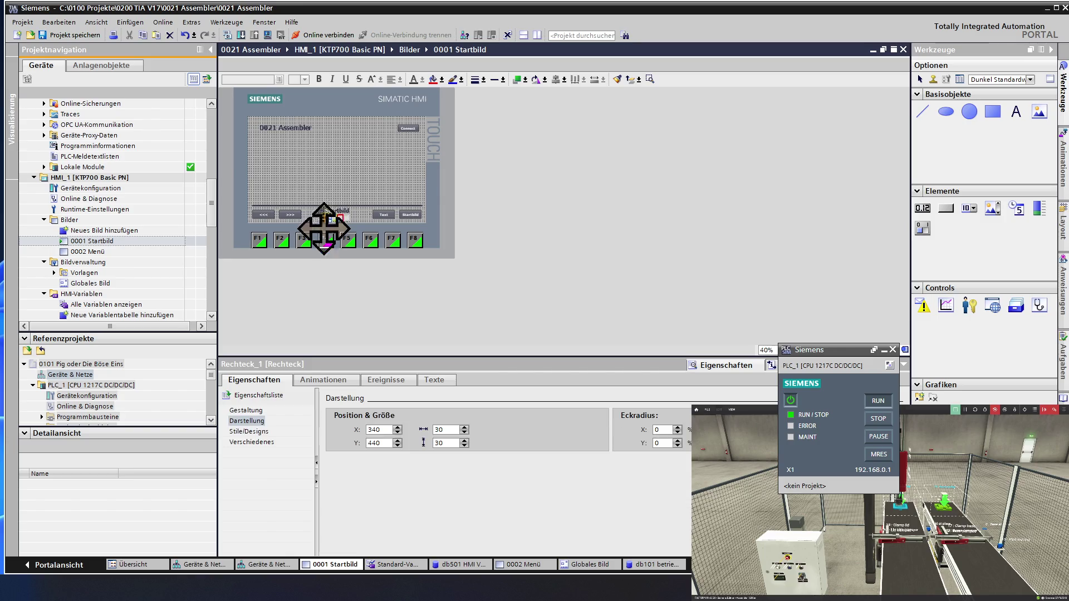
{"action": "left_click", "coordinate": [312, 210]}
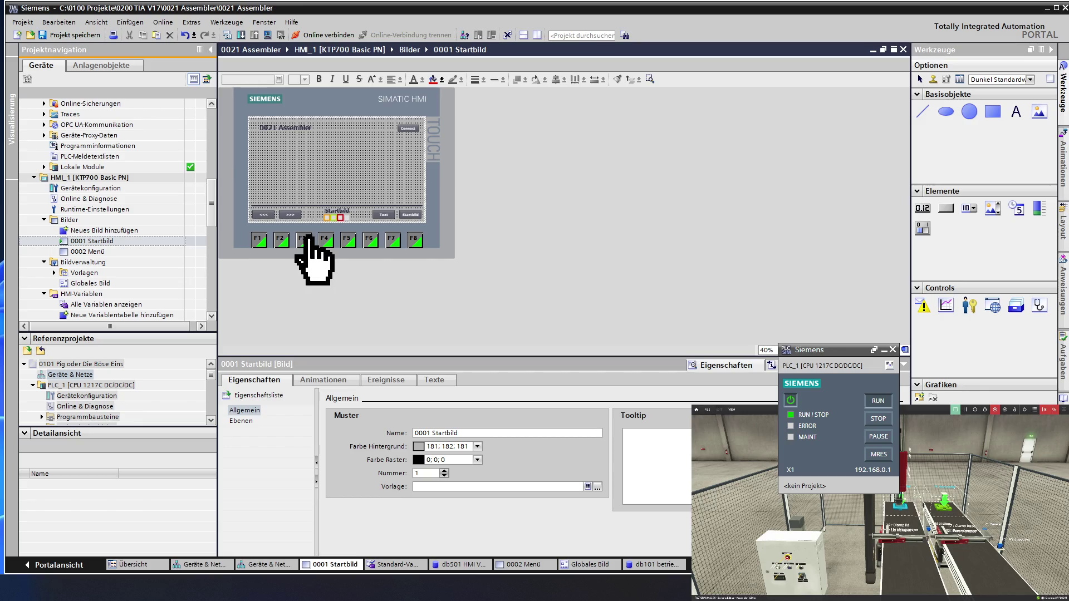
{"action": "left_click", "coordinate": [298, 215]}
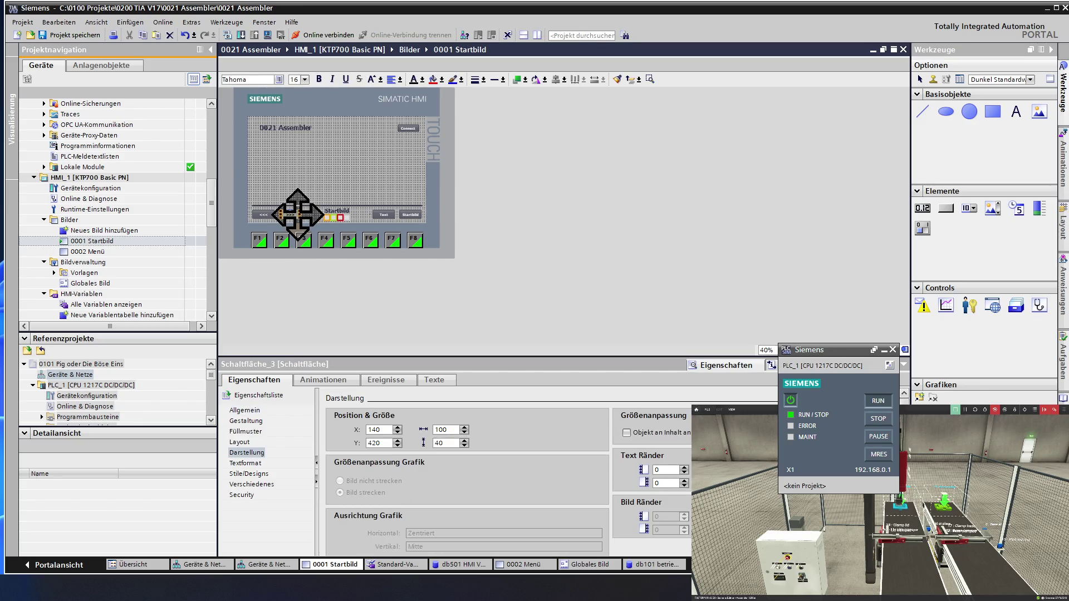
{"action": "left_click", "coordinate": [326, 217]}
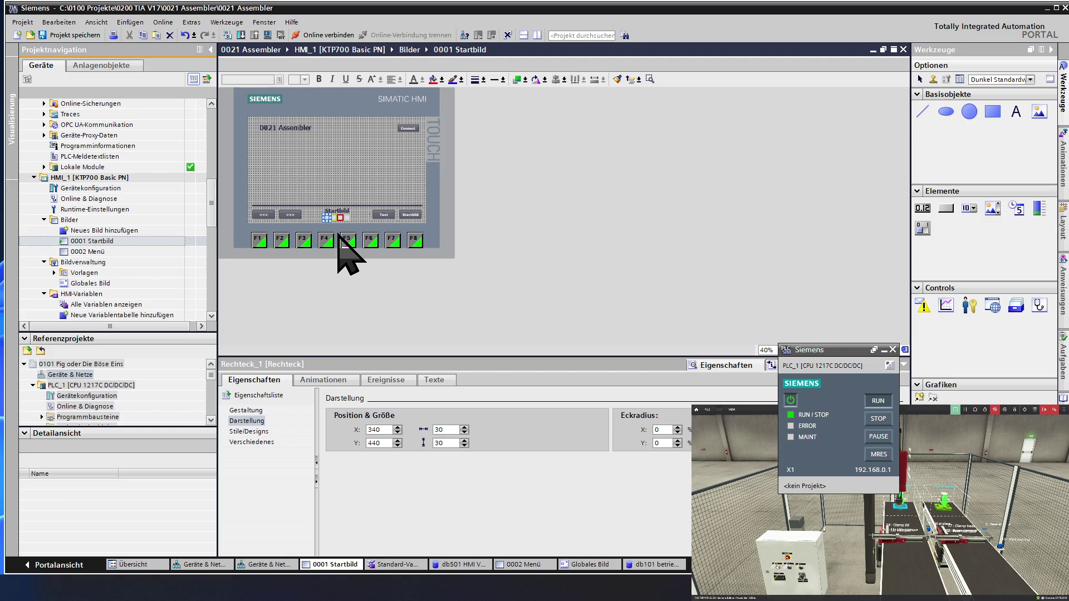
{"action": "left_click", "coordinate": [311, 202]}
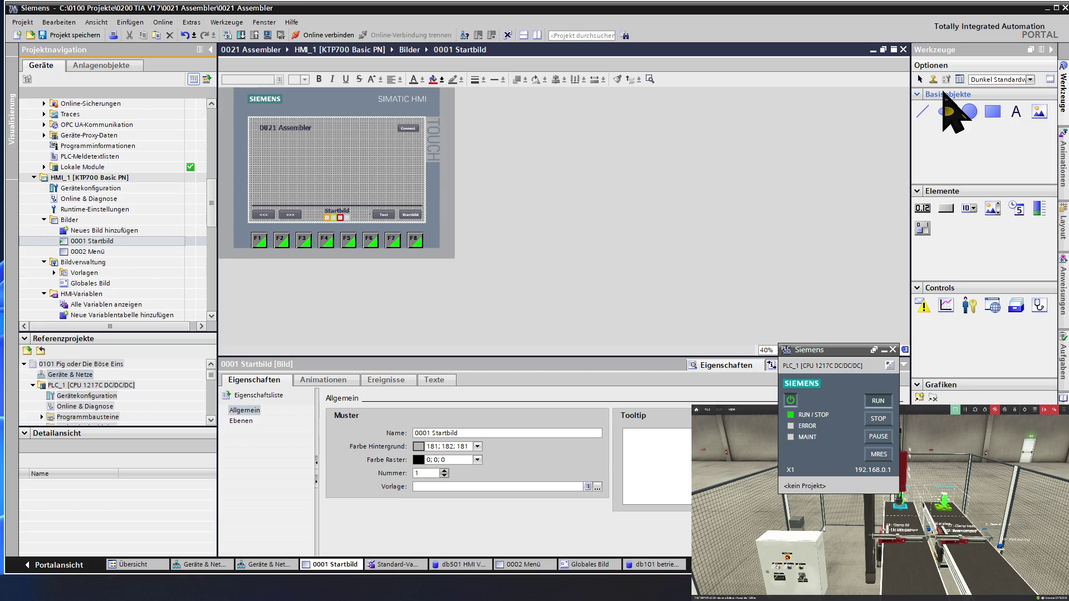
{"action": "left_click", "coordinate": [967, 214]}
{"action": "mouse_move", "coordinate": [967, 214]}
{"action": "left_mouse_down"}
{"action": "mouse_move", "coordinate": [425, 219]}
{"action": "mouse_move", "coordinate": [313, 202]}
{"action": "mouse_move", "coordinate": [306, 175]}
{"action": "left_mouse_up"}
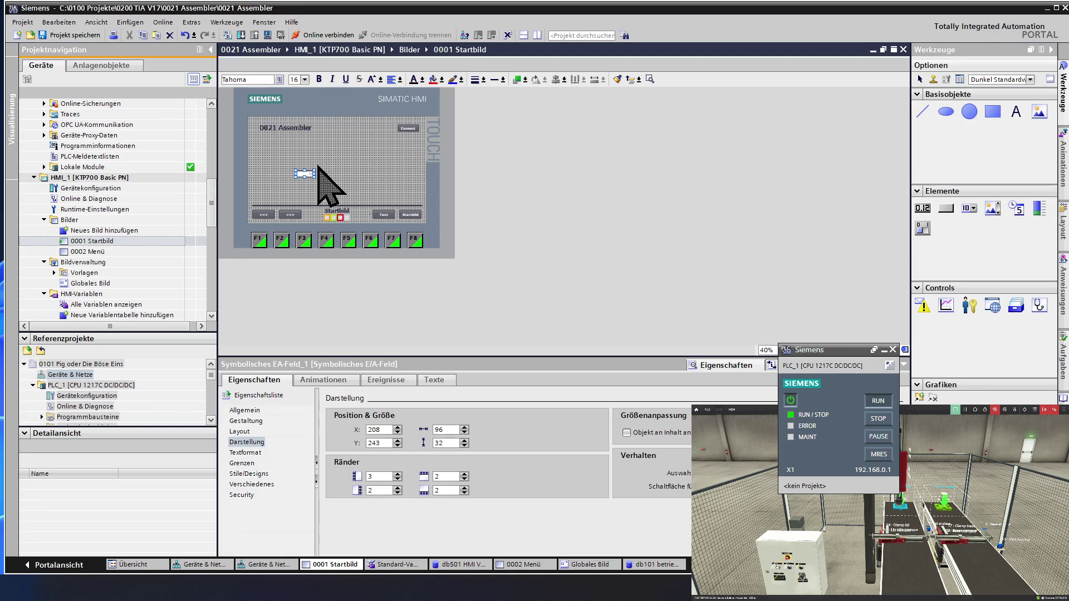
{"action": "left_click", "coordinate": [325, 186]}
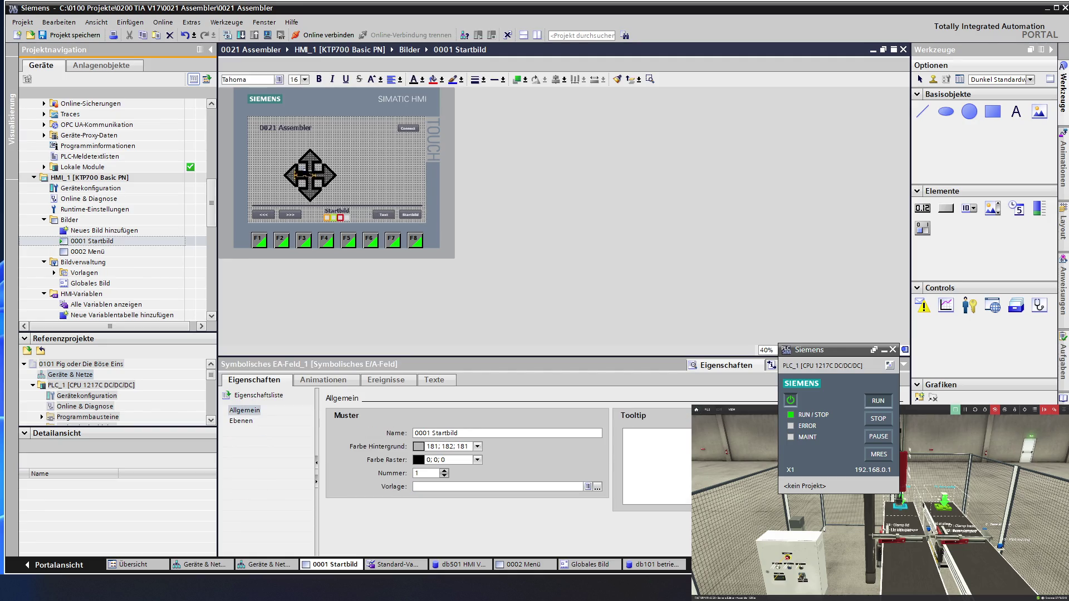
{"action": "left_click", "coordinate": [311, 174]}
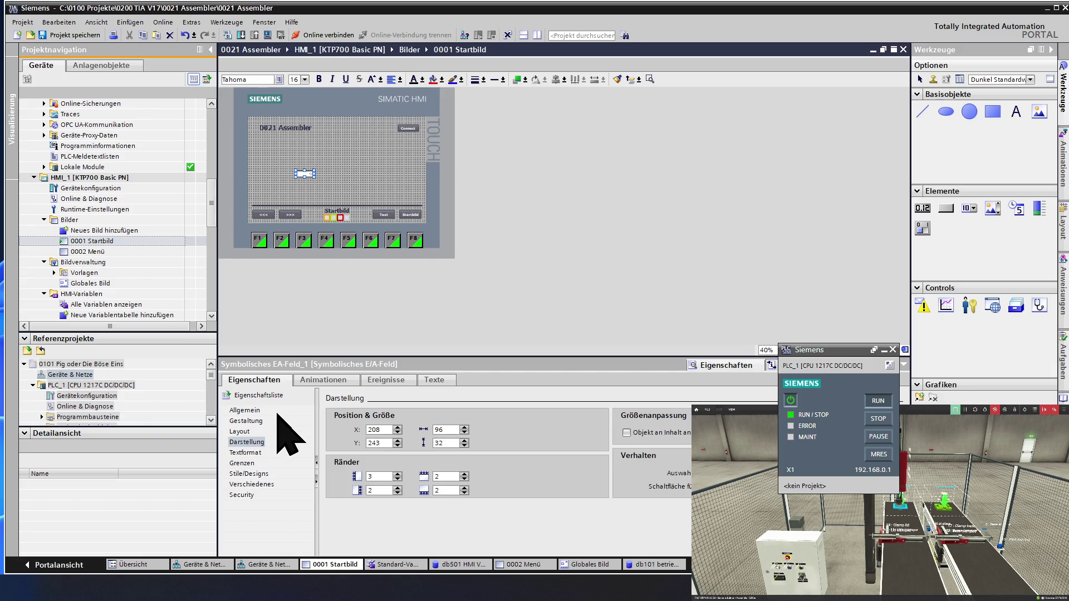
{"action": "left_click", "coordinate": [257, 411]}
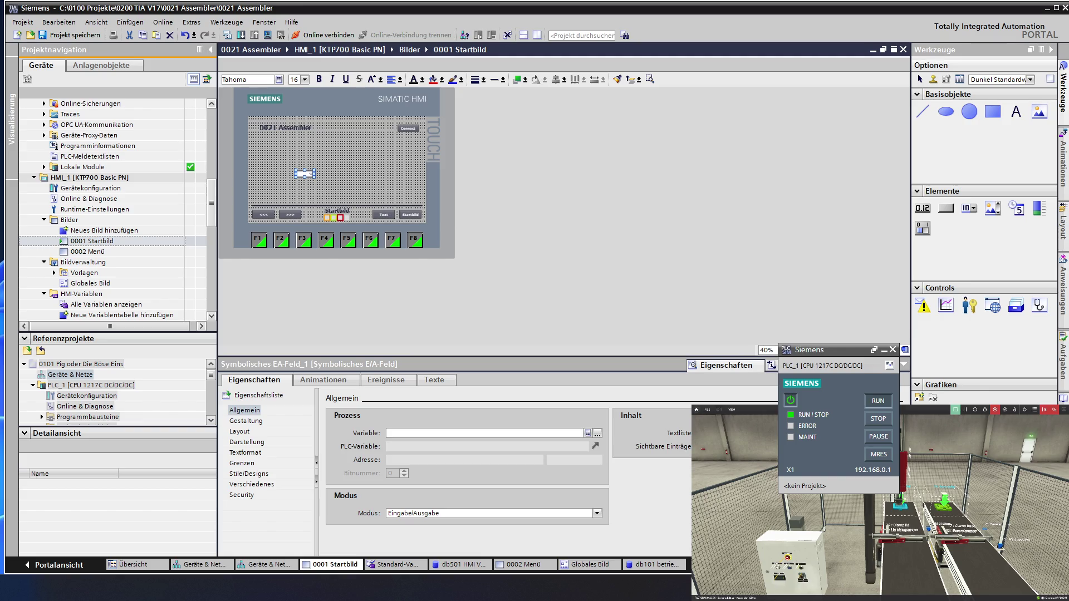
{"action": "left_click", "coordinate": [325, 164]}
{"action": "left_click", "coordinate": [303, 176]}
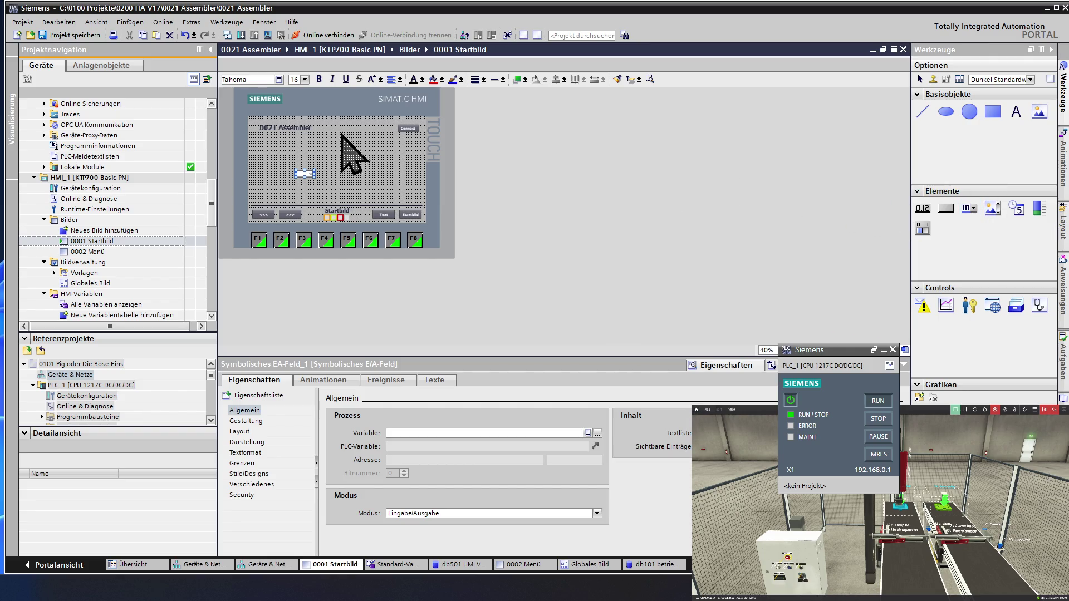
{"action": "key", "text": "Delete"}
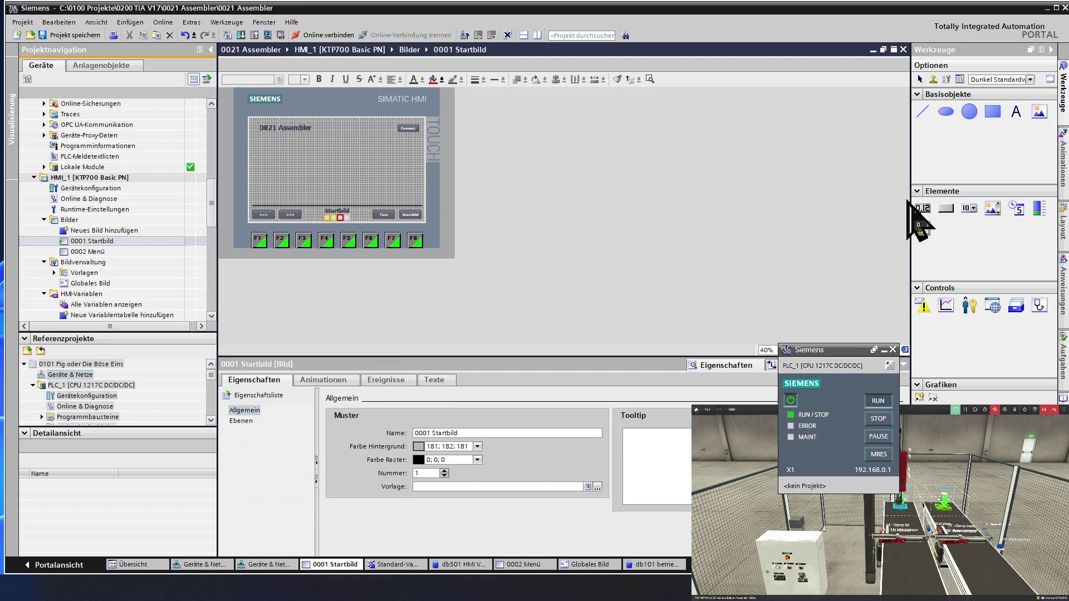
{"action": "mouse_move", "coordinate": [921, 211]}
{"action": "left_mouse_down"}
{"action": "mouse_move", "coordinate": [290, 148]}
{"action": "mouse_move", "coordinate": [328, 185]}
{"action": "left_mouse_up"}
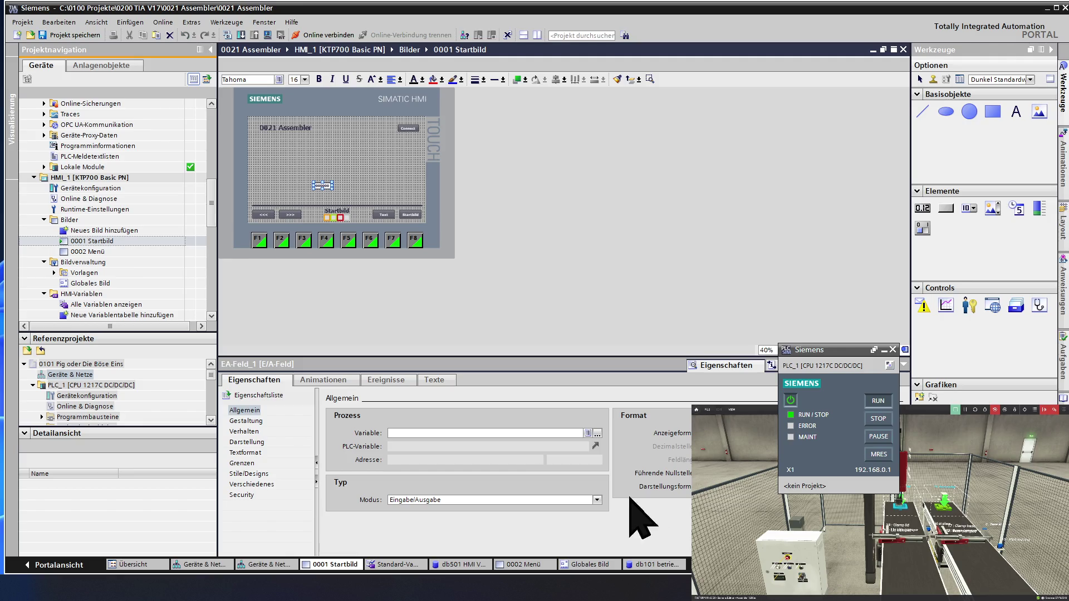
Set EA-Feld_1 to output-only mode and show its Gestaltung colour settings.
{"action": "left_click", "coordinate": [452, 501]}
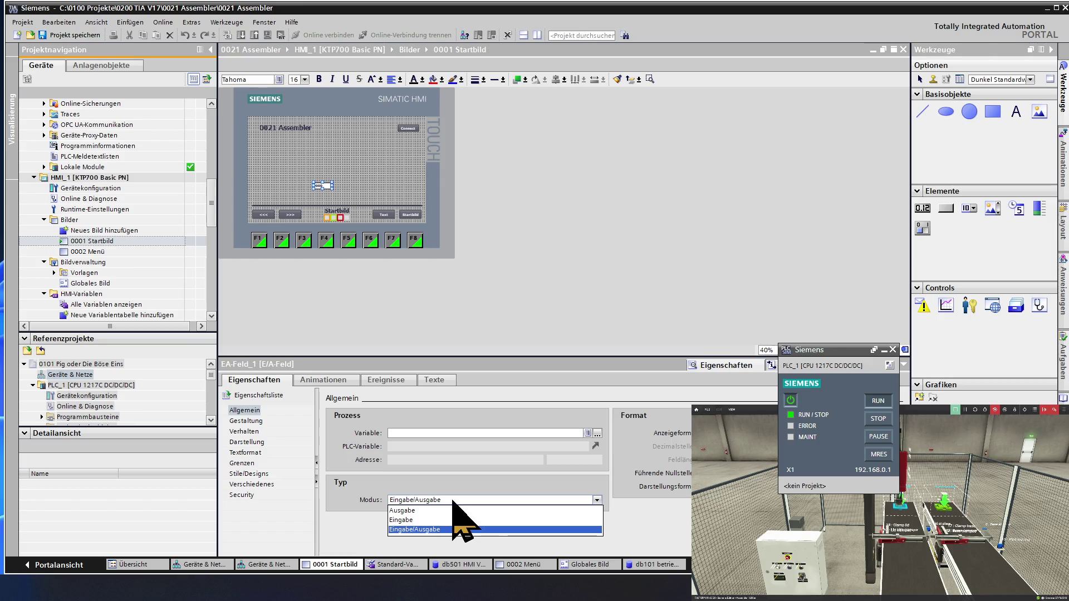
{"action": "left_click", "coordinate": [449, 510]}
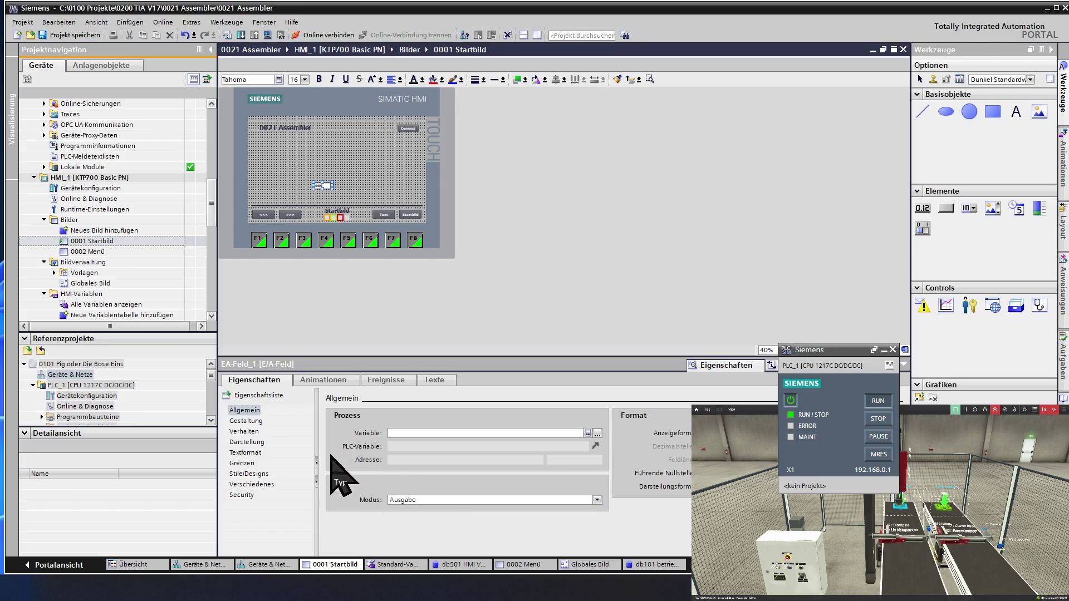
{"action": "left_click", "coordinate": [249, 422]}
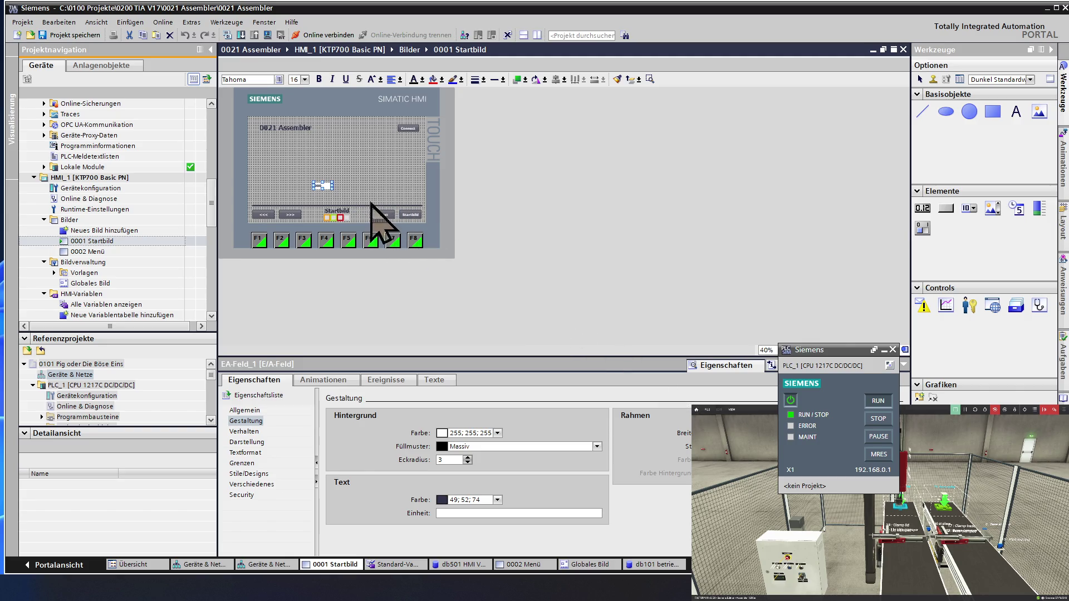
Replace EA-Feld_1's 255; 255; 255 background with the screen's 181; 182; 181 grey.
{"action": "left_click", "coordinate": [359, 189]}
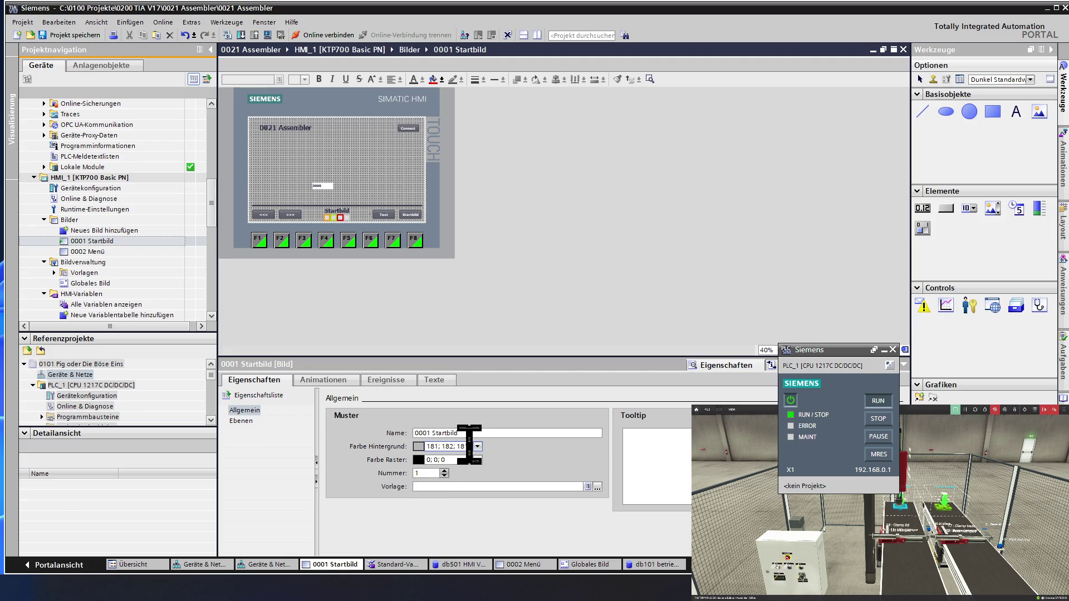
{"action": "left_click", "coordinate": [445, 446]}
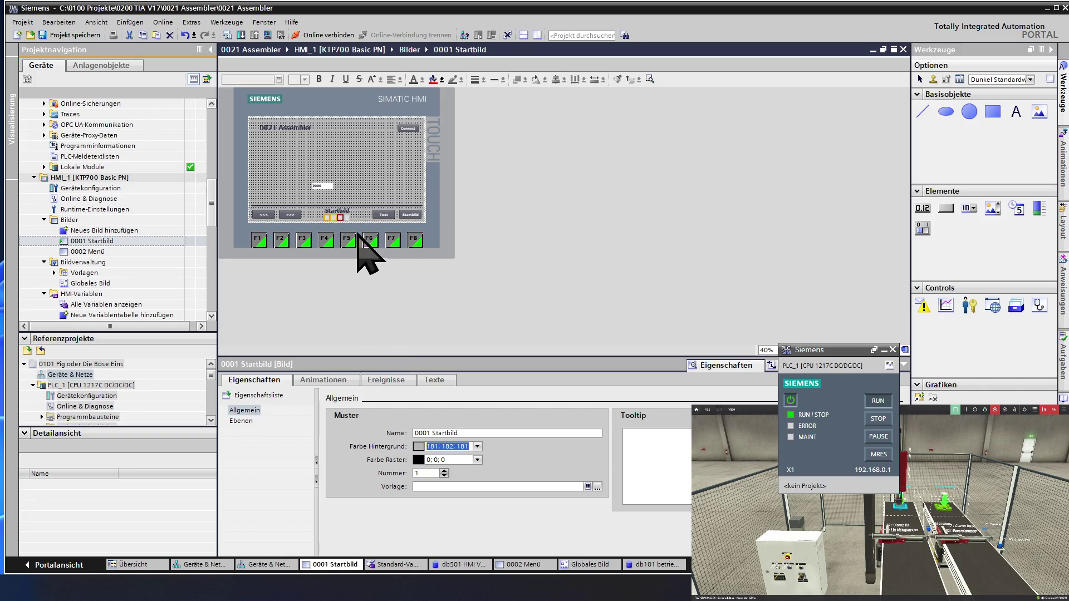
{"action": "left_click", "coordinate": [323, 186]}
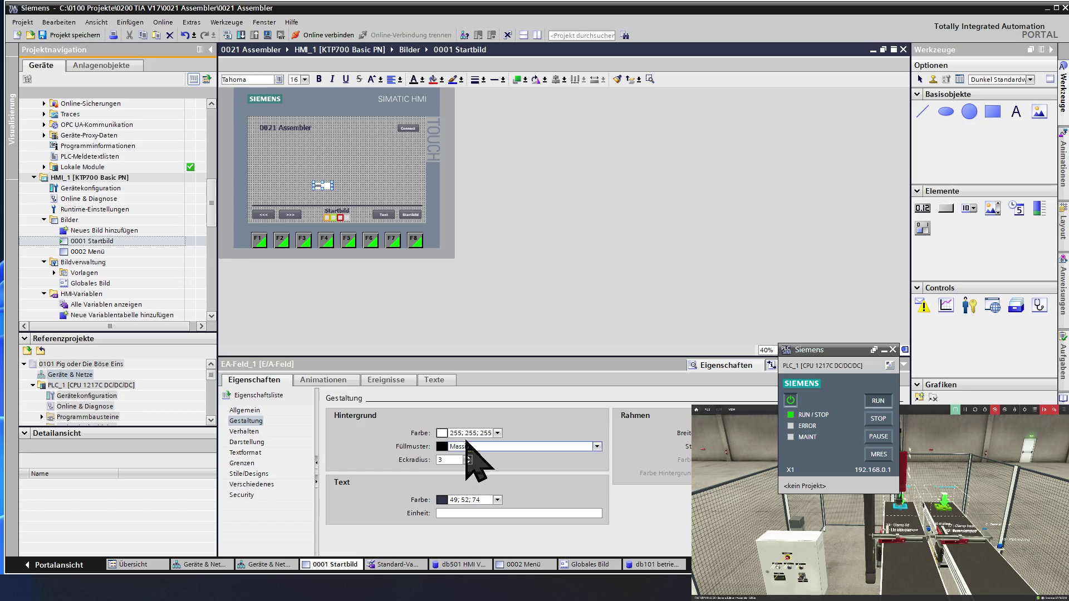
{"action": "left_click_drag", "start_coordinate": [490, 433], "coordinate": [441, 433]}
{"action": "type", "text": "181; 182; 181"}
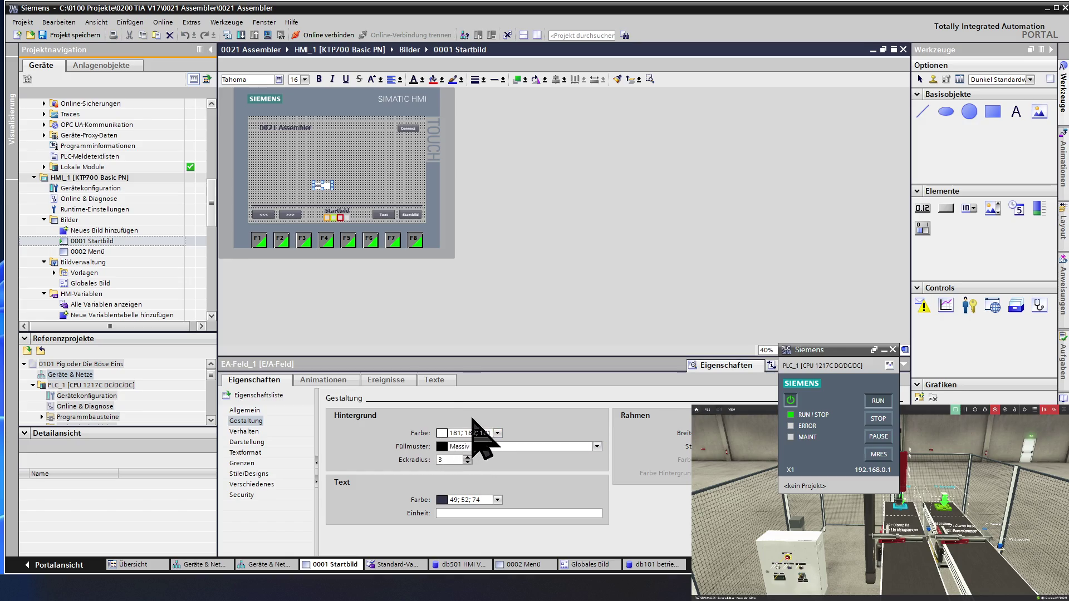
{"action": "key", "text": "Return"}
{"action": "left_click", "coordinate": [376, 196]}
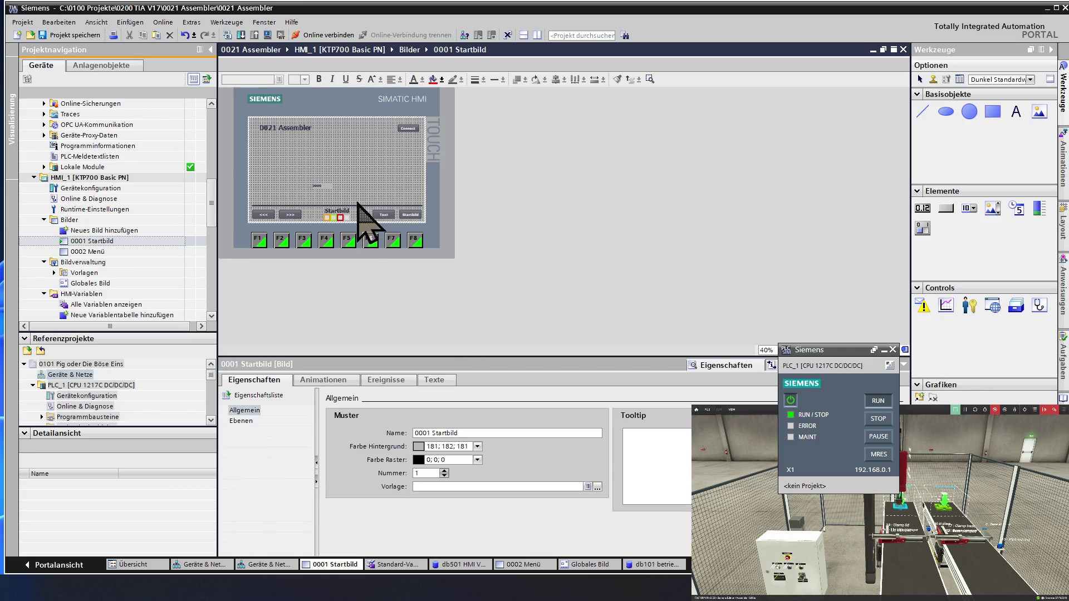
{"action": "left_click", "coordinate": [324, 188]}
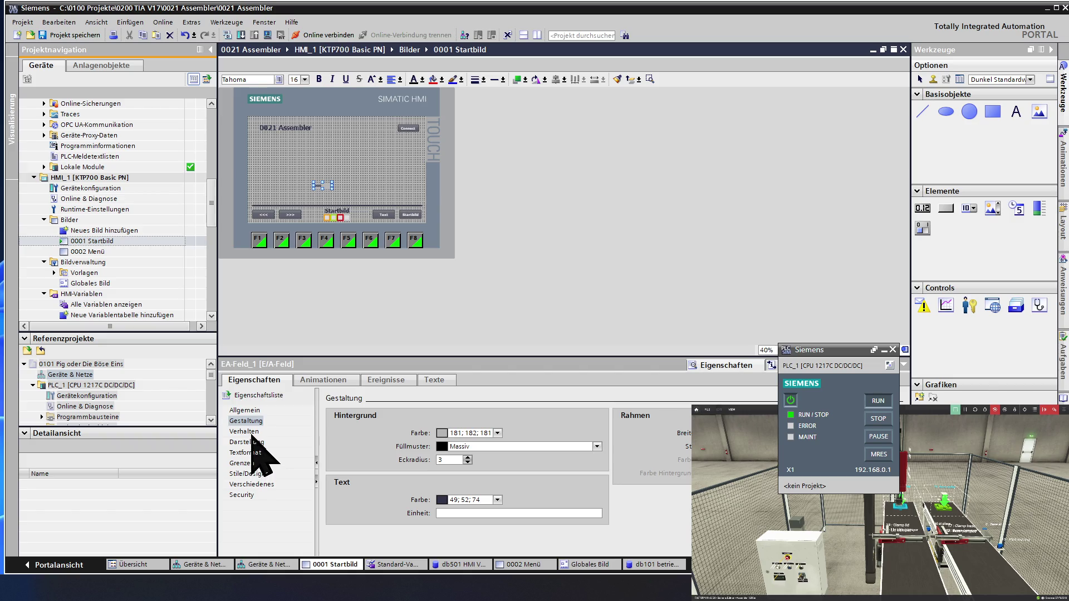
{"action": "left_click", "coordinate": [252, 442]}
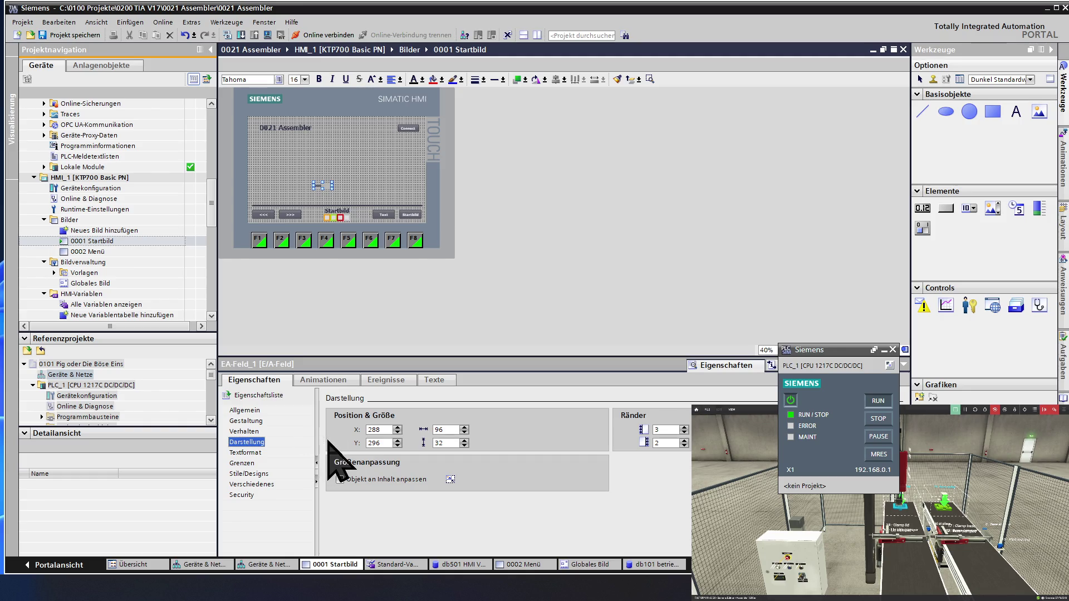
Give EA-Feld_1 Tahoma 25px bold text, centred horizontally.
{"action": "left_click", "coordinate": [250, 452]}
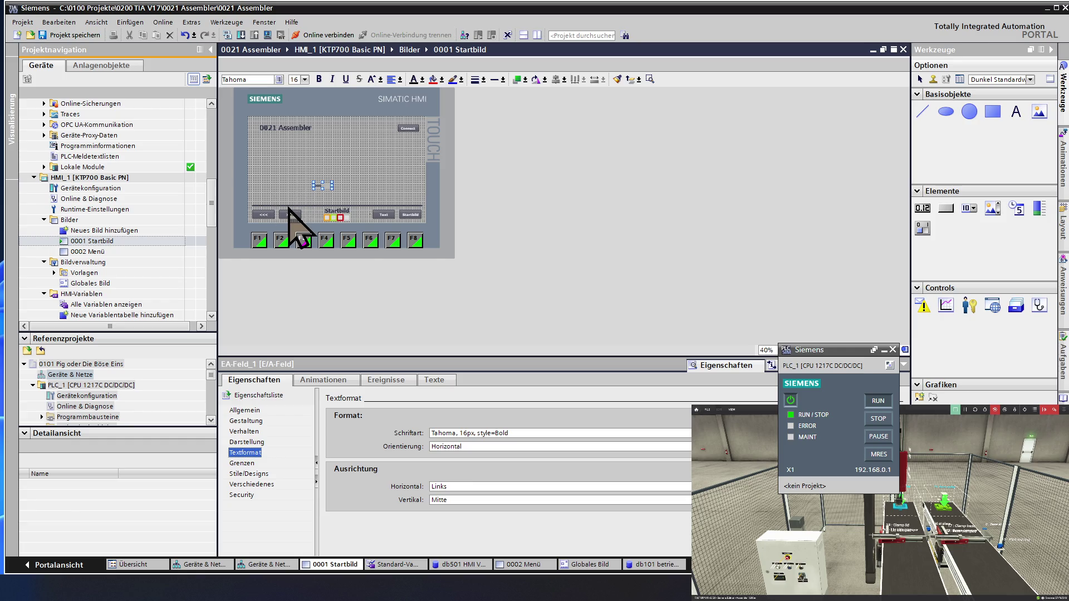
{"action": "left_click", "coordinate": [333, 213]}
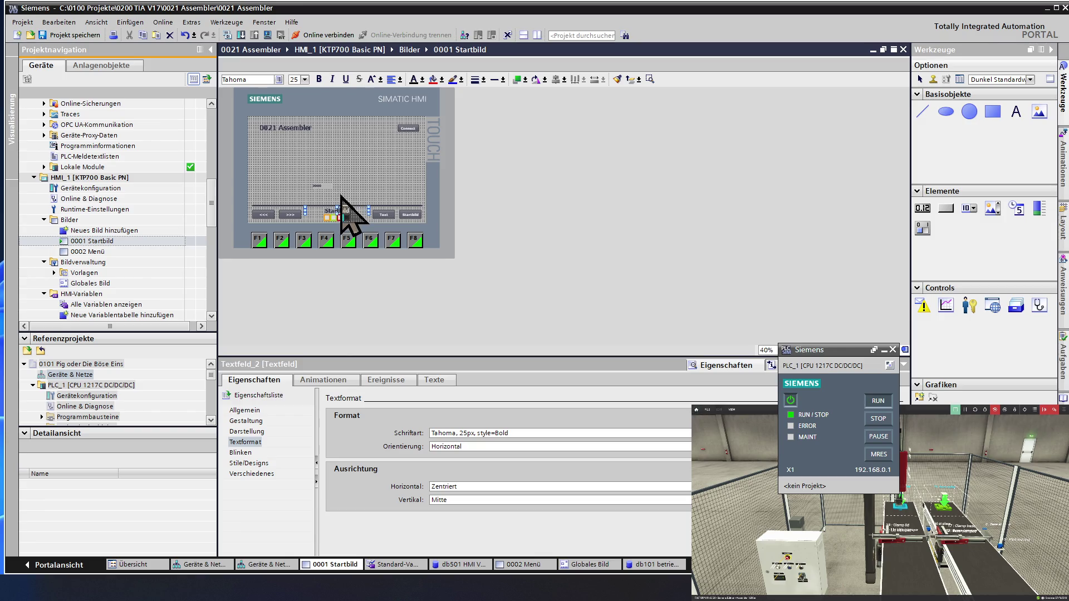
{"action": "left_click", "coordinate": [327, 186]}
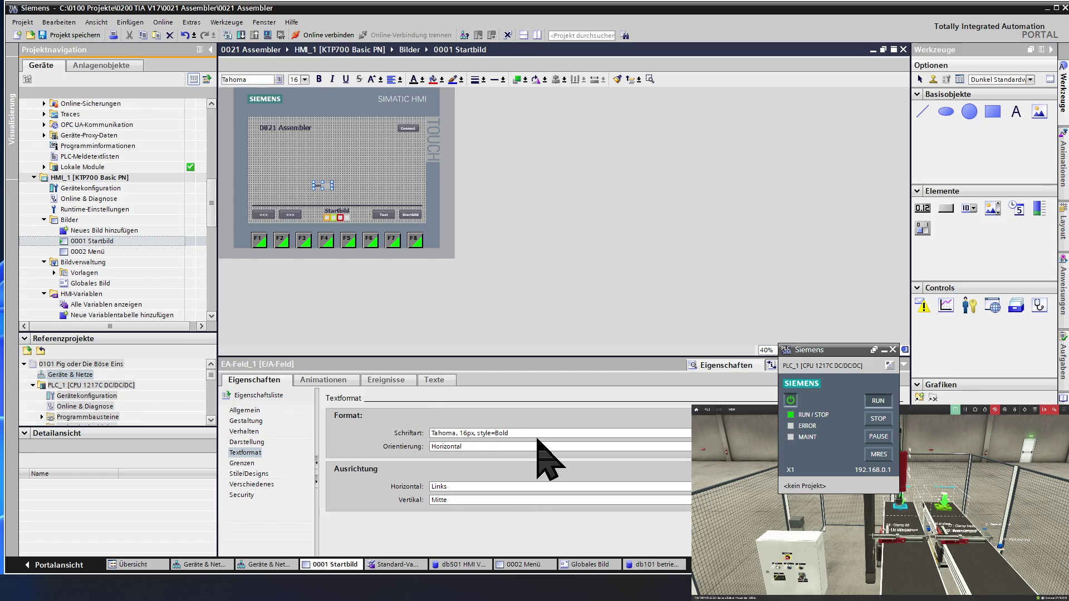
{"action": "left_click", "coordinate": [888, 433]}
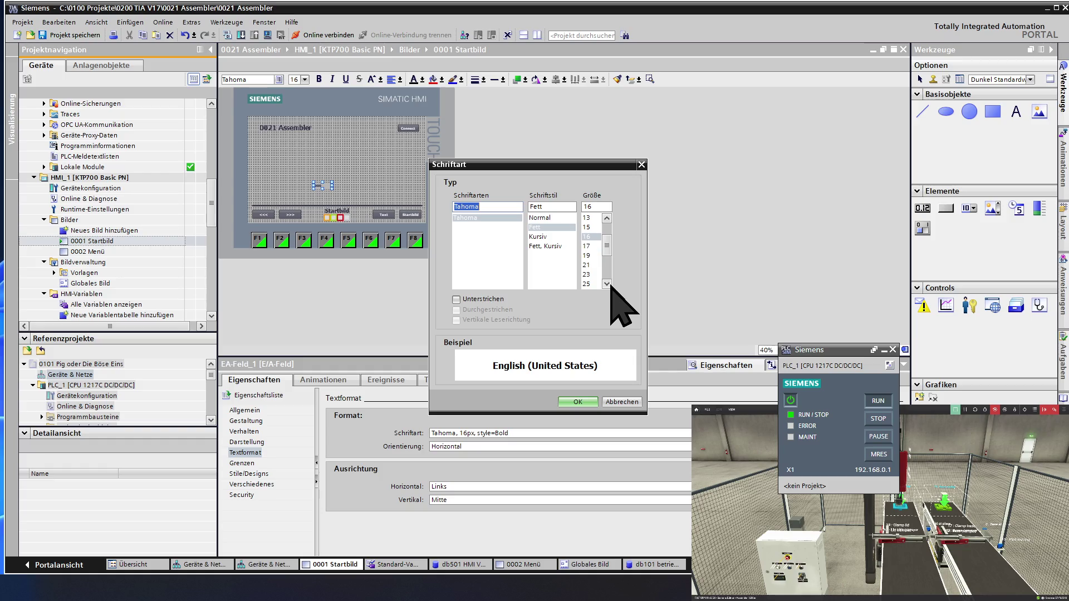
{"action": "left_click", "coordinate": [590, 284]}
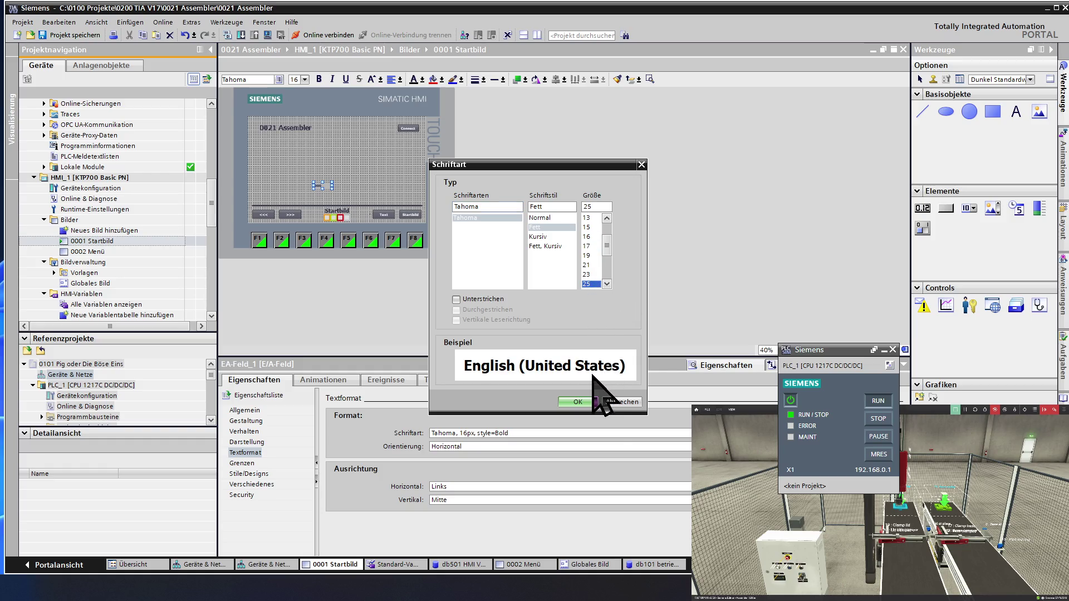
{"action": "left_click", "coordinate": [582, 402]}
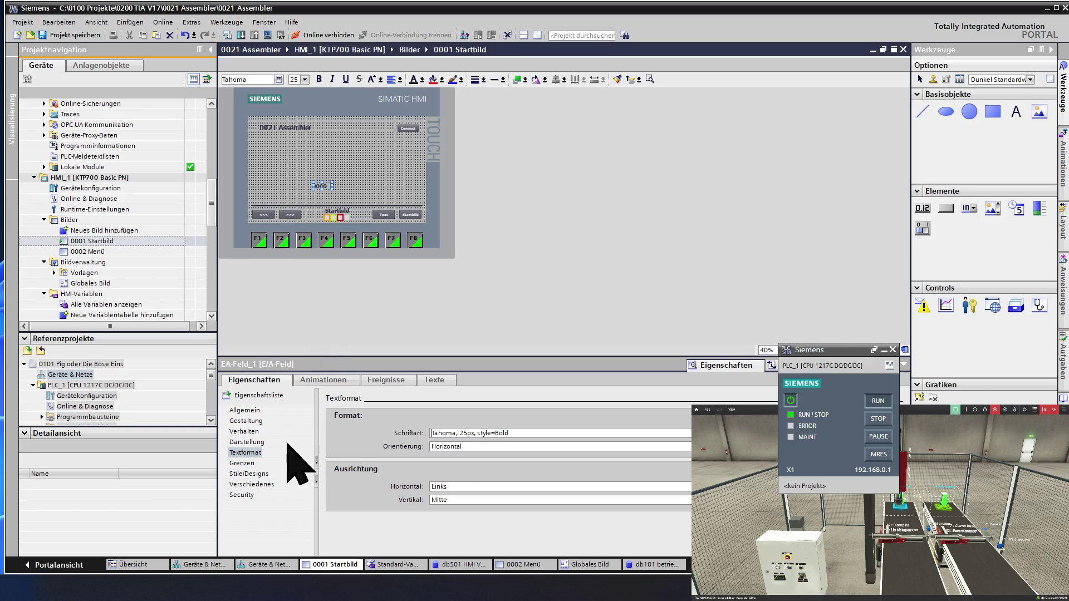
{"action": "left_click", "coordinate": [453, 486]}
{"action": "left_click", "coordinate": [457, 506]}
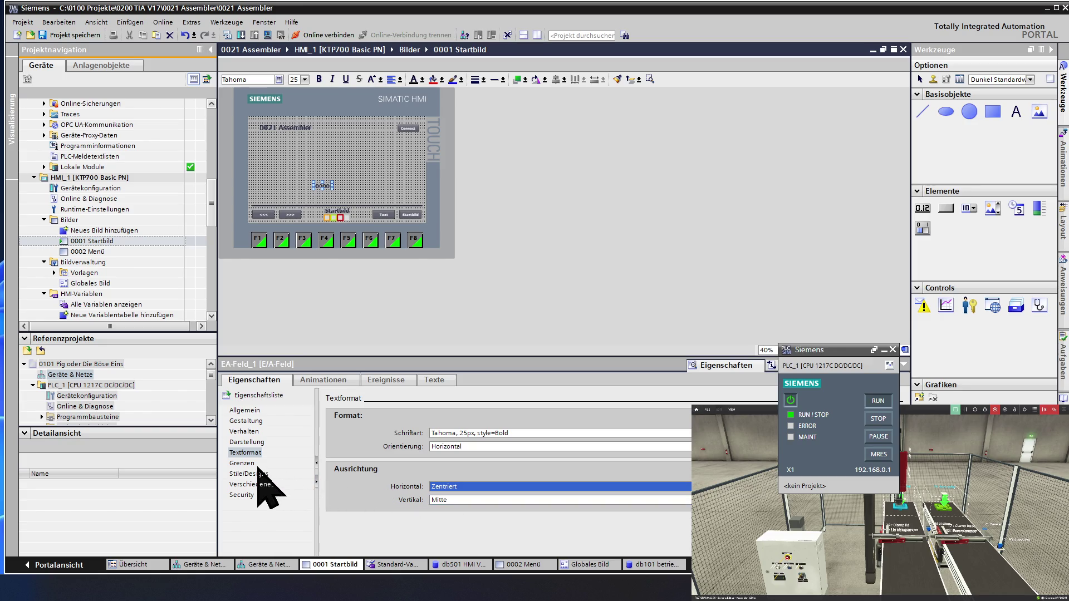
Resize EA-Feld_1 to 100 wide by 35 high.
{"action": "left_click", "coordinate": [248, 442]}
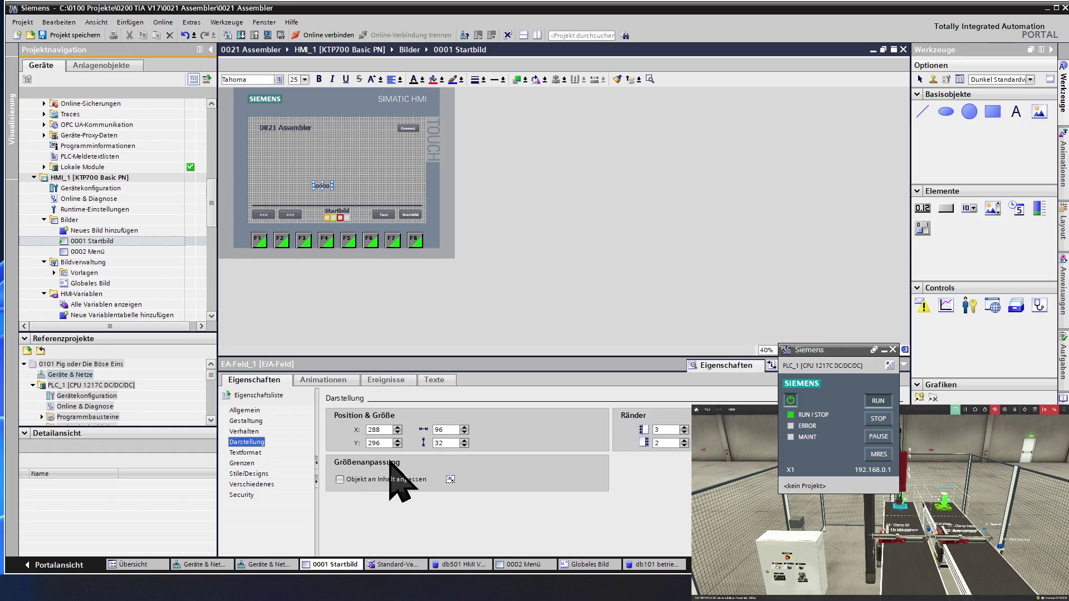
{"action": "left_click", "coordinate": [463, 440]}
{"action": "left_click", "coordinate": [464, 440]}
{"action": "left_click", "coordinate": [464, 440]}
{"action": "left_click", "coordinate": [463, 440]}
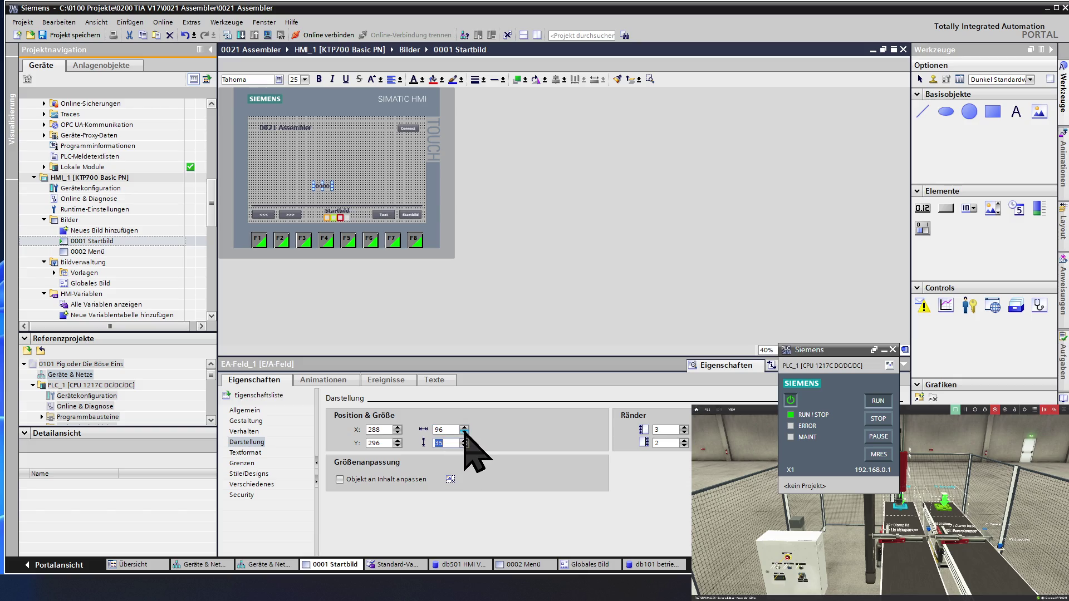
{"action": "left_click", "coordinate": [464, 427]}
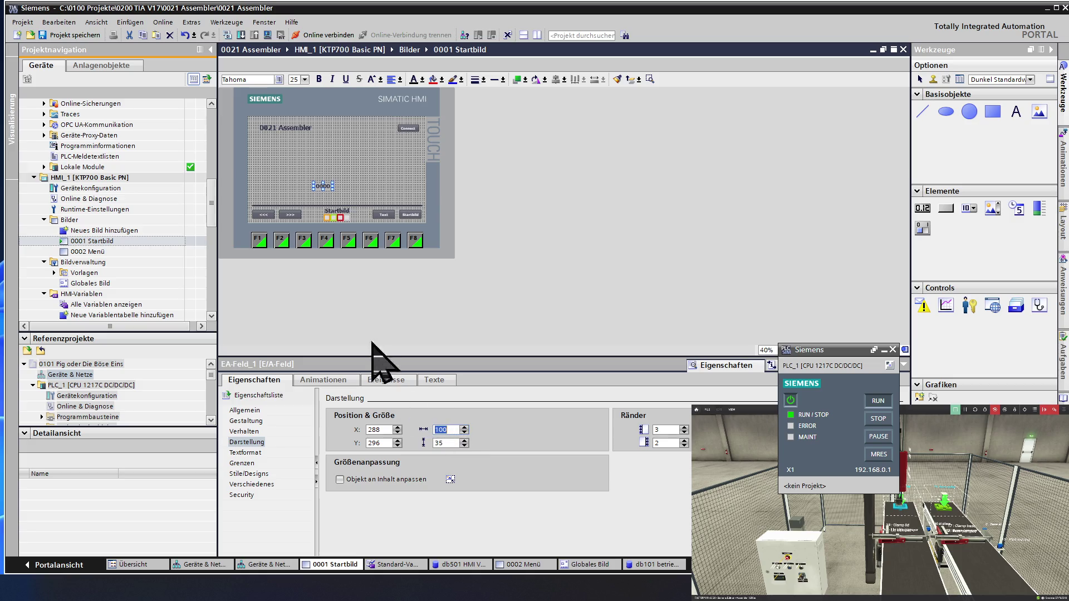
{"action": "left_click", "coordinate": [301, 192]}
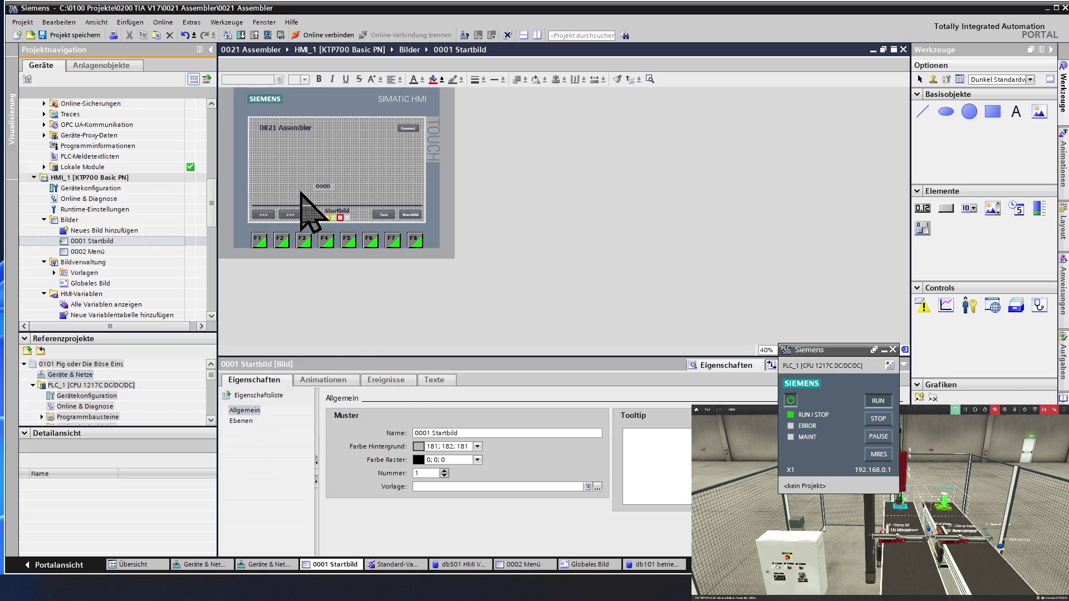
Drag EA-Feld_1 into the bottom bar beside the status rectangles, at X 461, Y 426.
{"action": "left_click", "coordinate": [323, 185]}
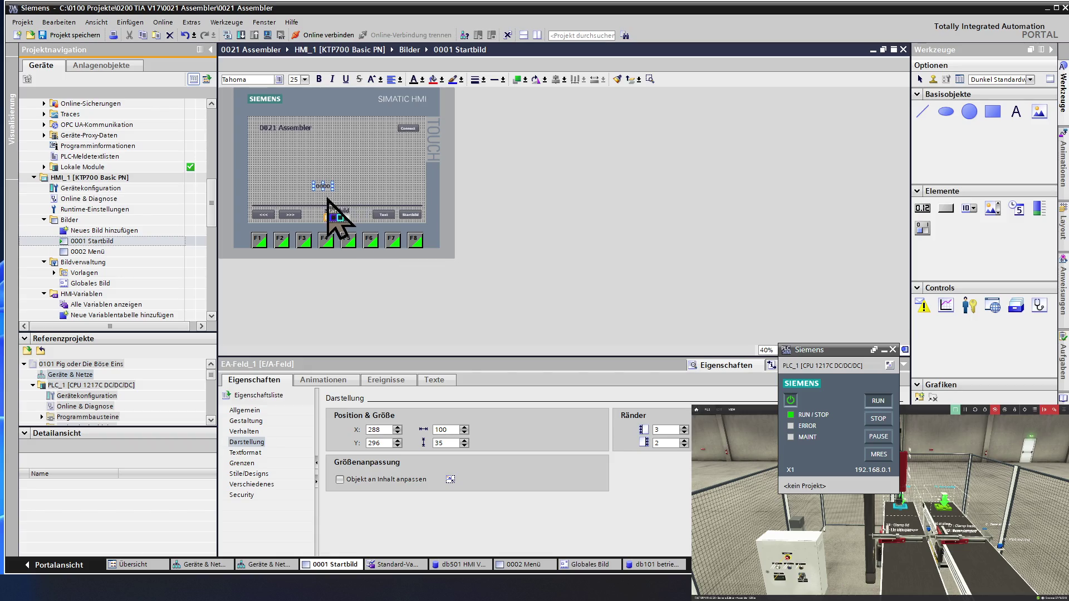
{"action": "mouse_move", "coordinate": [322, 187]}
{"action": "left_mouse_down"}
{"action": "mouse_move", "coordinate": [311, 221]}
{"action": "mouse_move", "coordinate": [366, 220]}
{"action": "left_mouse_up"}
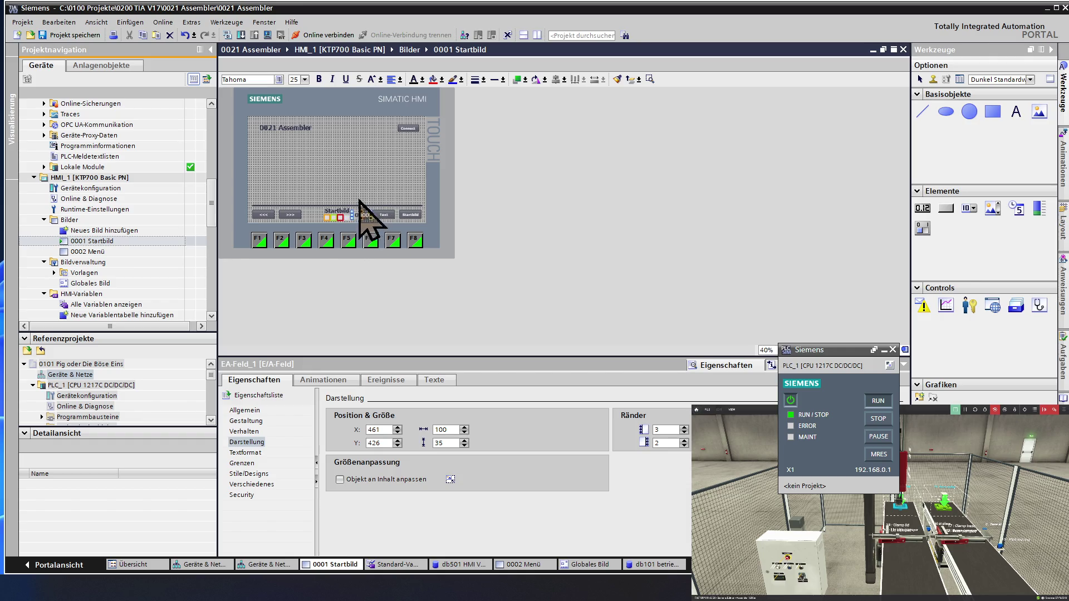
{"action": "left_click", "coordinate": [359, 198]}
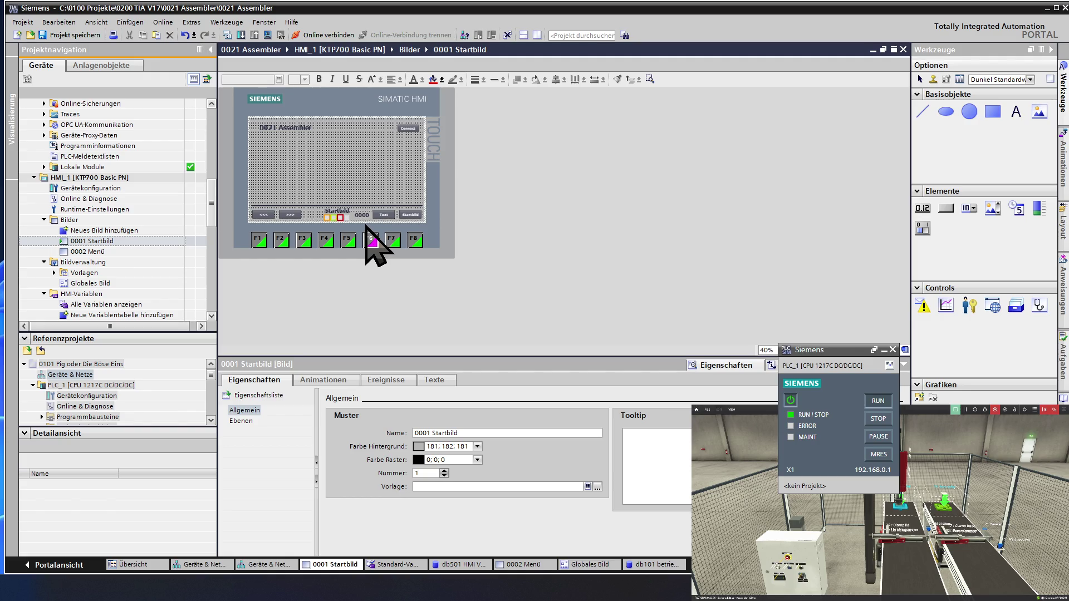
{"action": "left_click", "coordinate": [360, 216]}
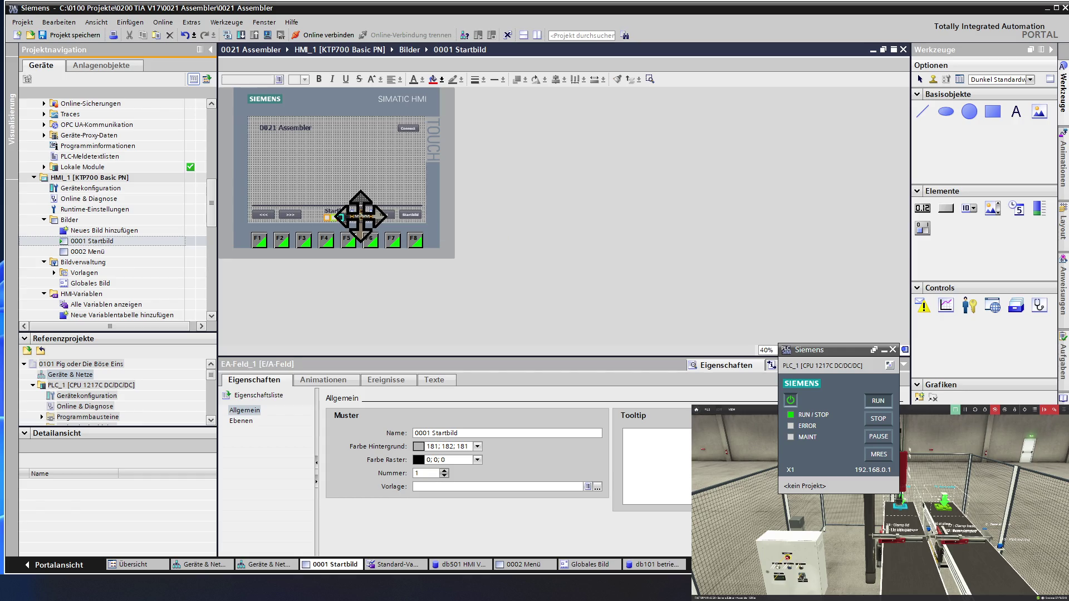